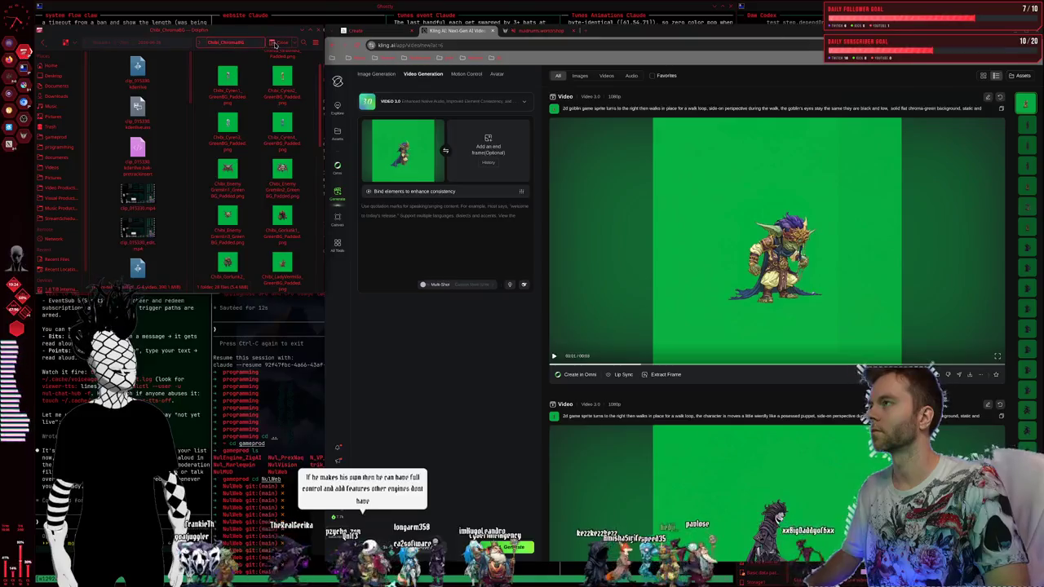
Step: In Dolphin, open Pictures and go down through the project and stream characters subfolders
{"action": "left_click", "coordinate": [52, 177]}
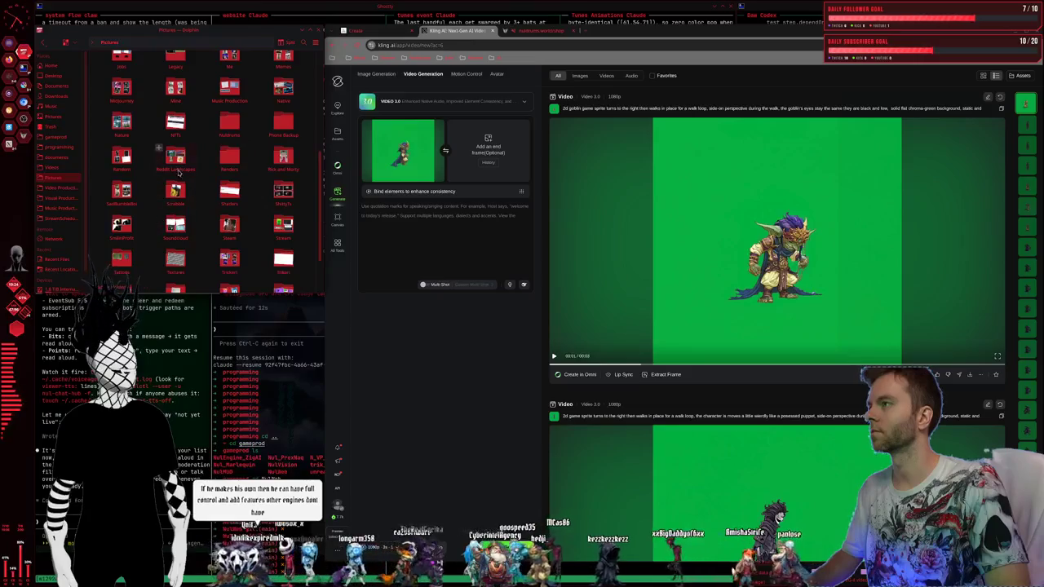
{"action": "double_click", "coordinate": [227, 124]}
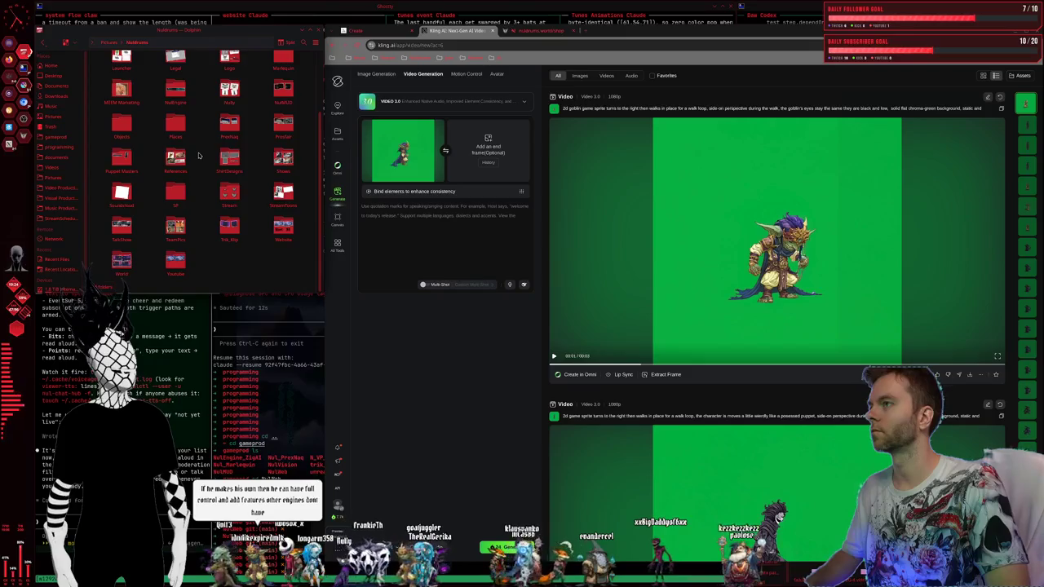
{"action": "scroll", "coordinate": [198, 155], "scroll_direction": "up", "scroll_amount": 1}
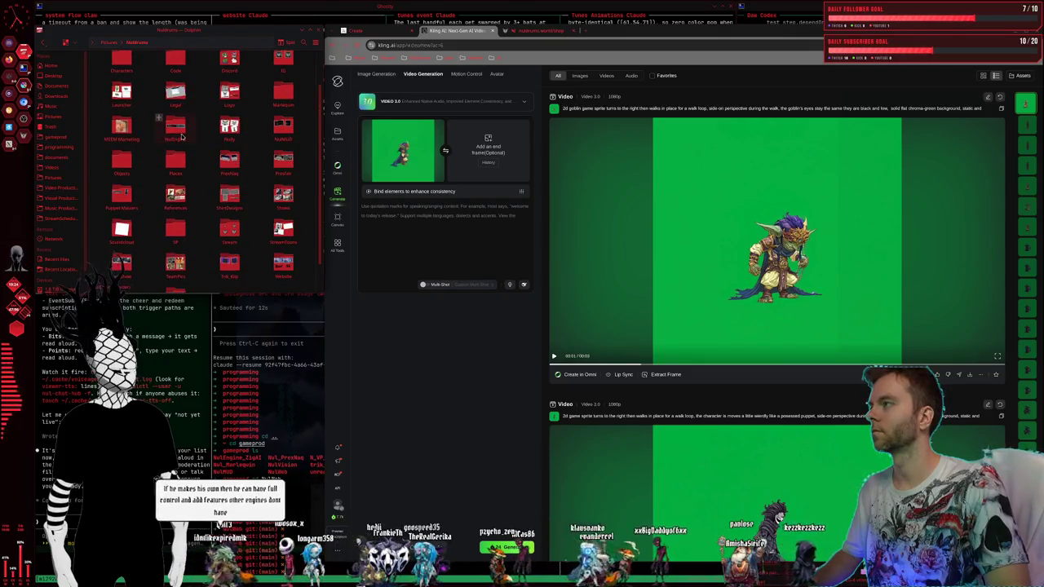
{"action": "double_click", "coordinate": [181, 134]}
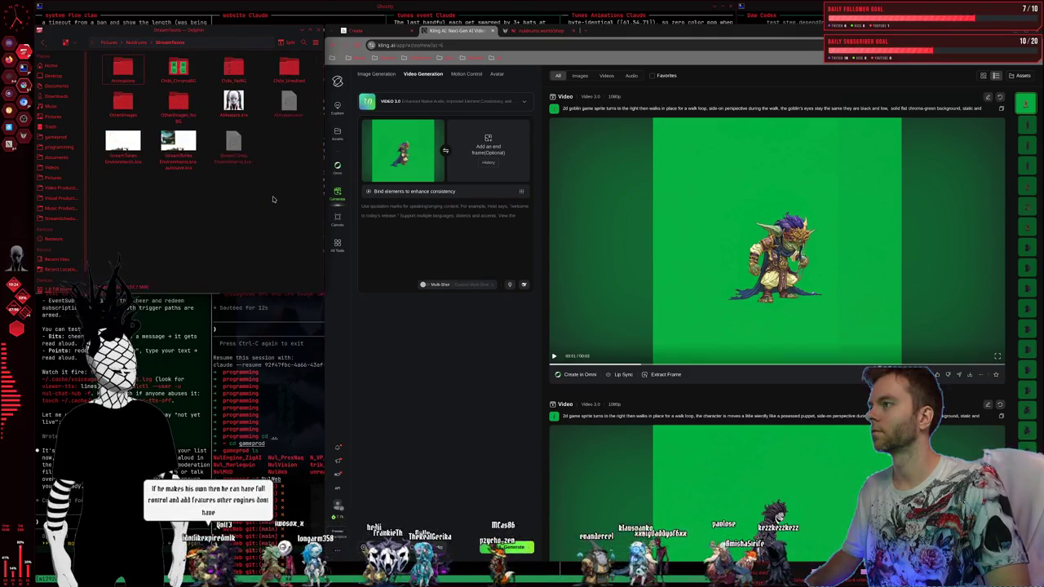
Step: Open Chibi_ChromaBG, drag Chibi_Sneerin2 over to the browser, and close the image preview
{"action": "double_click", "coordinate": [180, 70]}
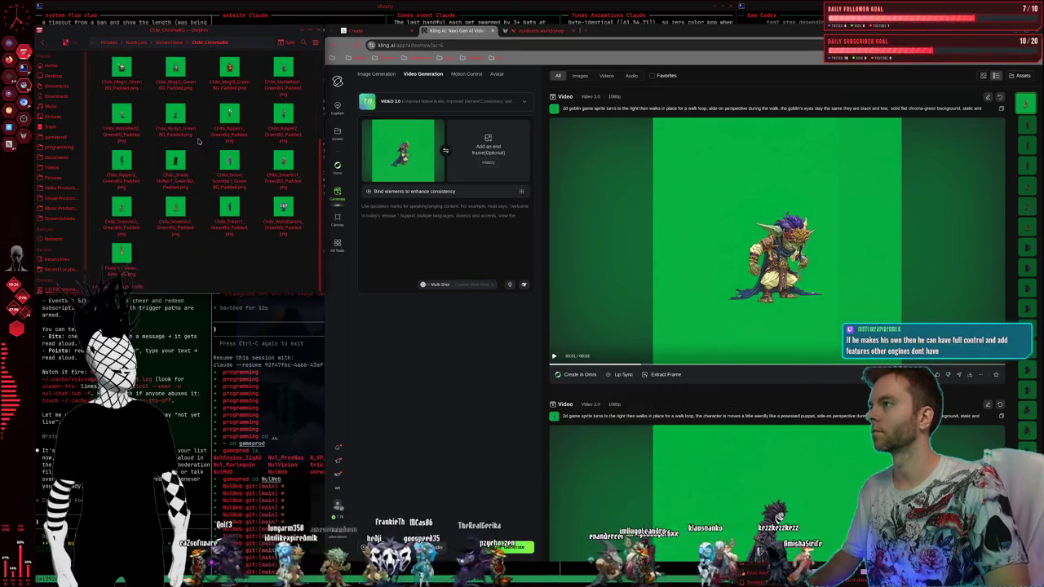
{"action": "mouse_move", "coordinate": [120, 214]}
{"action": "left_mouse_down"}
{"action": "mouse_move", "coordinate": [457, 181]}
{"action": "mouse_move", "coordinate": [482, 138]}
{"action": "left_mouse_up"}
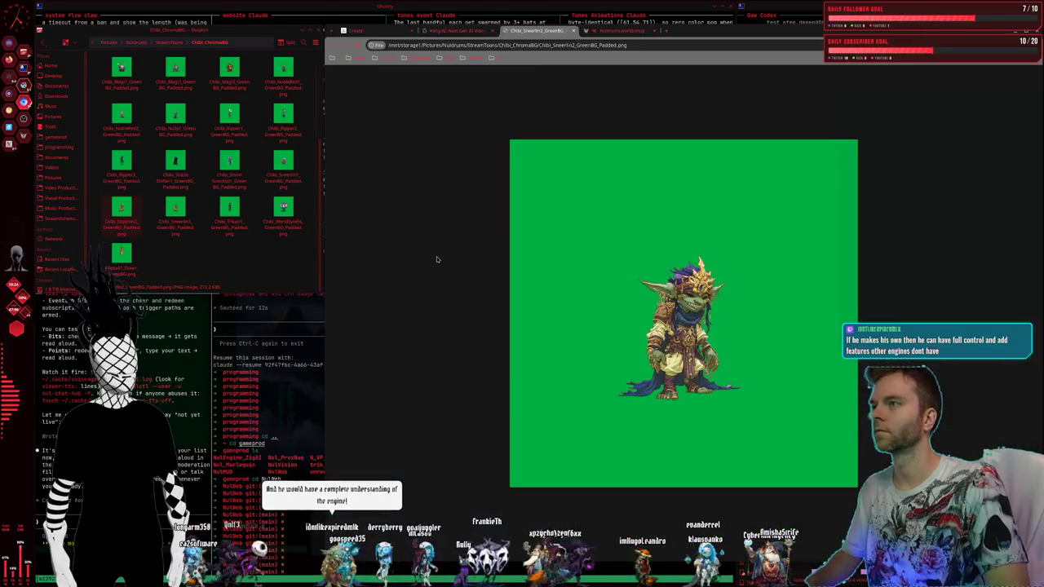
{"action": "left_click", "coordinate": [573, 33]}
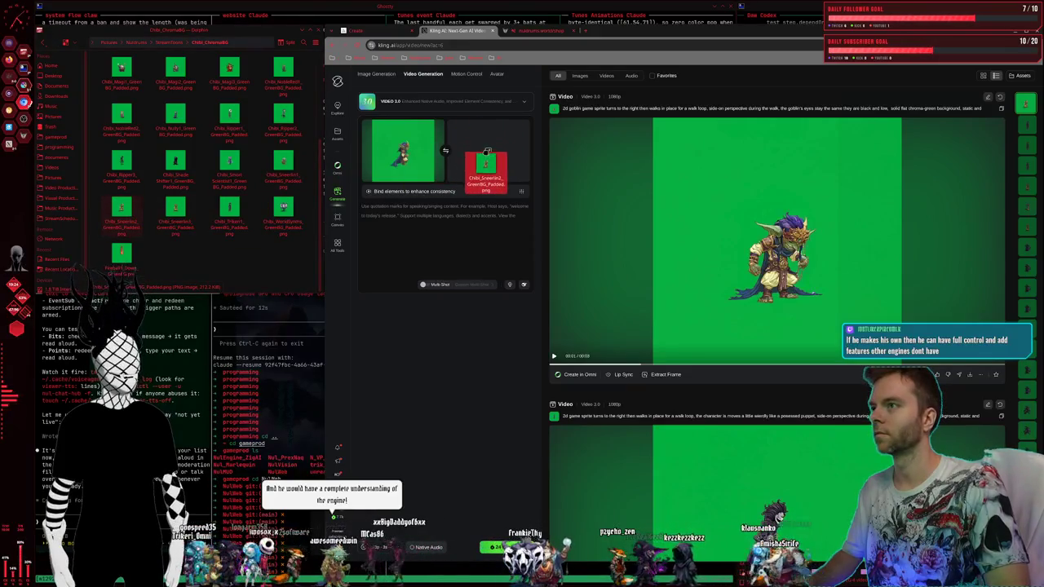
Step: Set Chibi_Sneerin2 as the end frame and paste the goblin walk-loop video's prompt into the prompt box
{"action": "left_click_drag", "start_coordinate": [133, 219], "coordinate": [465, 190]}
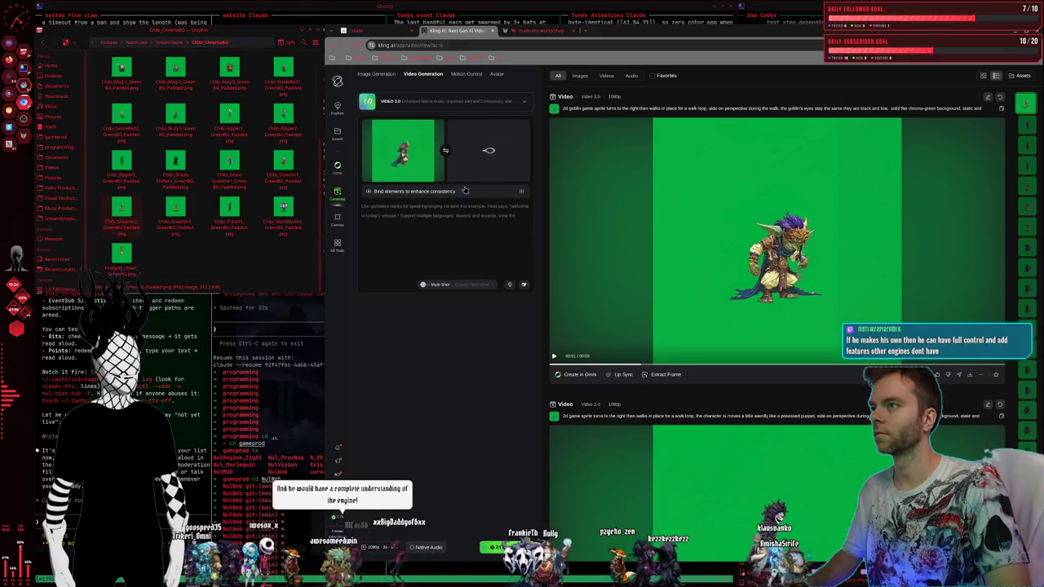
{"action": "left_click", "coordinate": [664, 160]}
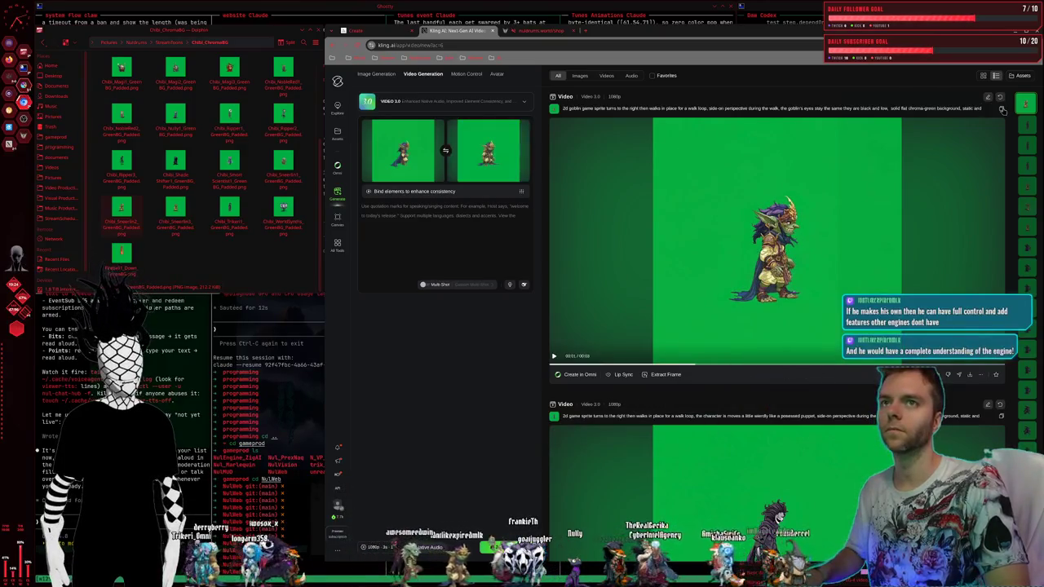
{"action": "left_click", "coordinate": [717, 108]}
{"action": "left_click", "coordinate": [469, 238]}
{"action": "key", "text": "ctrl+v"}
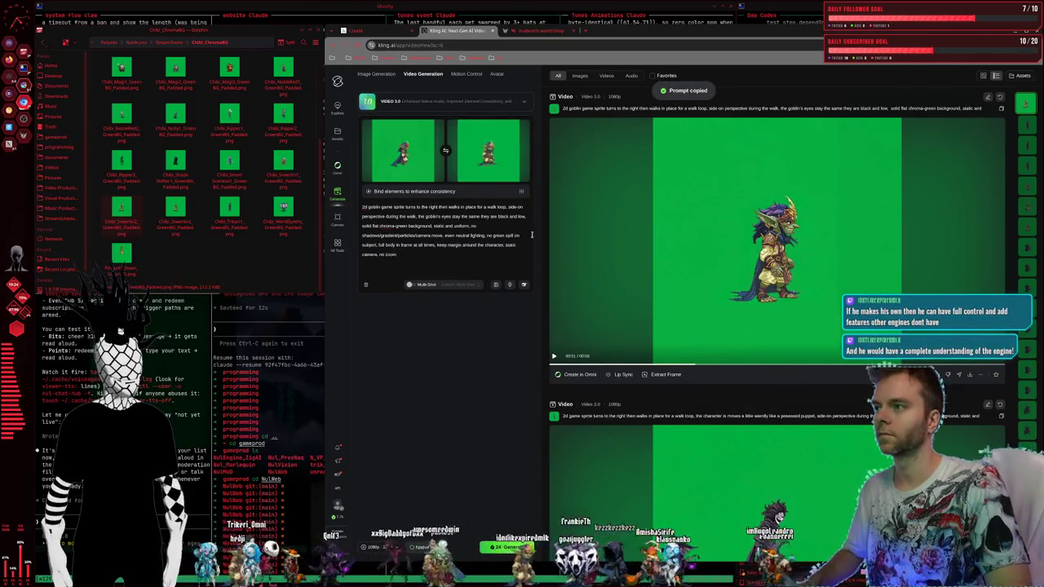
{"action": "scroll", "coordinate": [666, 234], "scroll_direction": "down", "scroll_amount": 5}
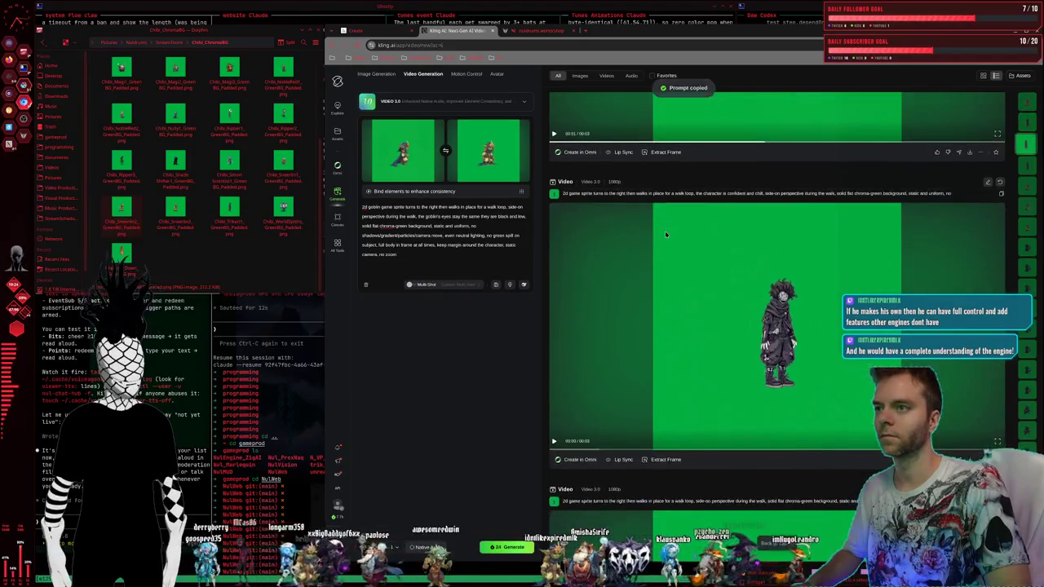
{"action": "scroll", "coordinate": [666, 234], "scroll_direction": "down", "scroll_amount": 5}
{"action": "scroll", "coordinate": [665, 235], "scroll_direction": "down", "scroll_amount": 3}
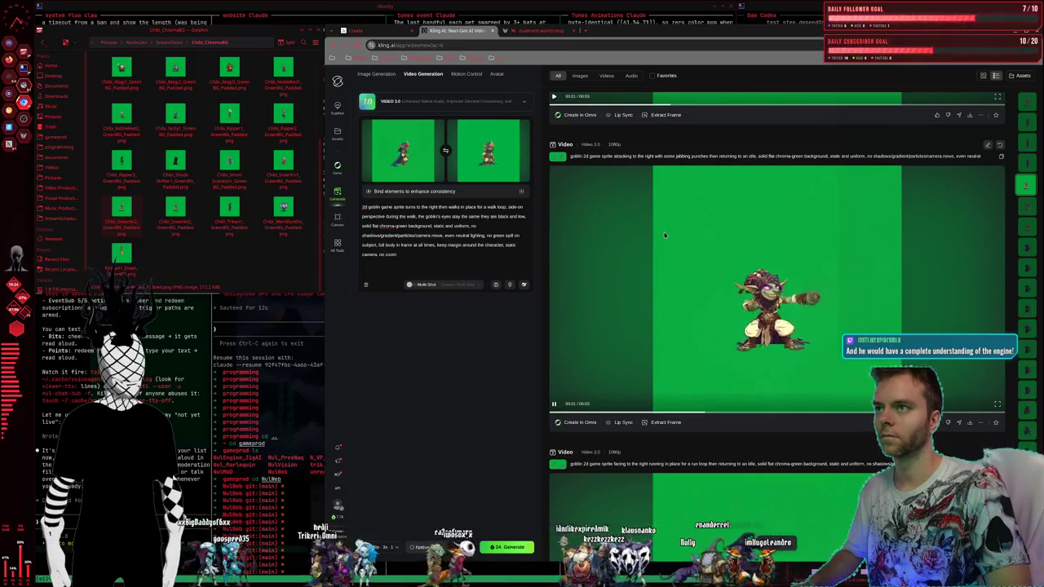
{"action": "scroll", "coordinate": [665, 235], "scroll_direction": "down", "scroll_amount": 5}
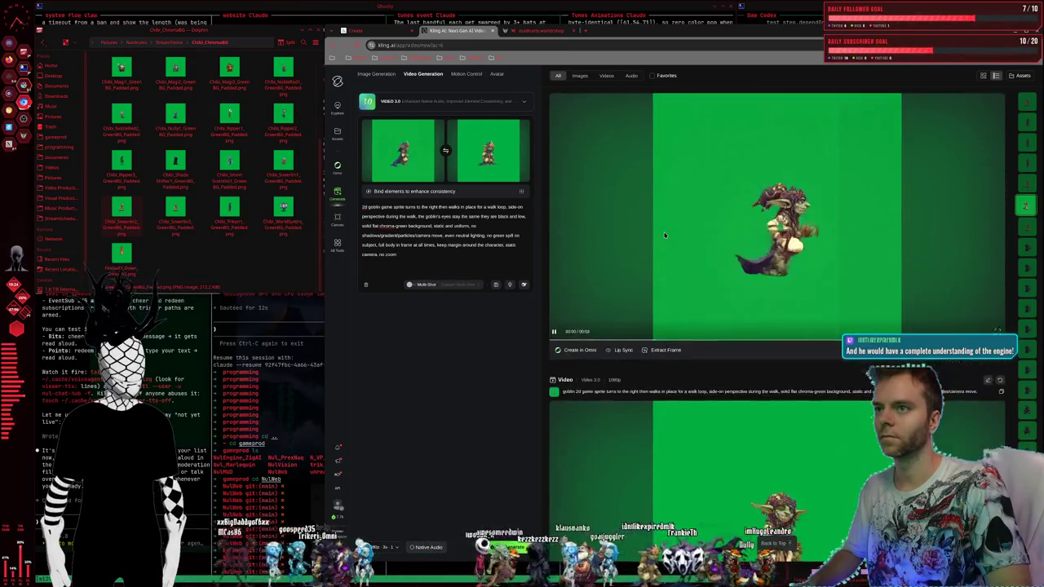
{"action": "scroll", "coordinate": [665, 235], "scroll_direction": "up", "scroll_amount": 2}
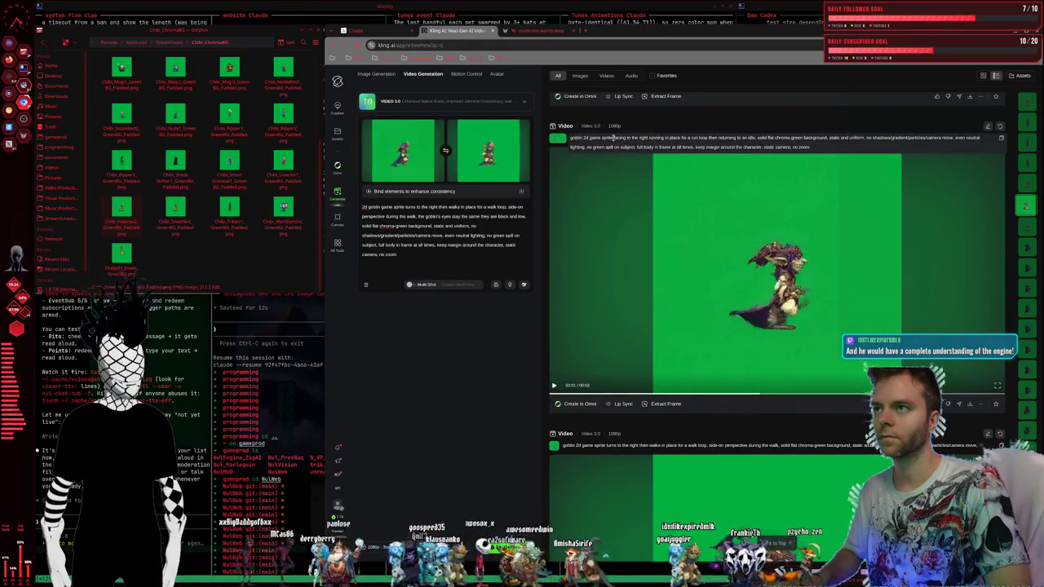
Step: Replace the walk-loop phrase in the prompt with the run-loop wording from the earlier prompt
{"action": "left_click_drag", "start_coordinate": [685, 140], "coordinate": [737, 138]}
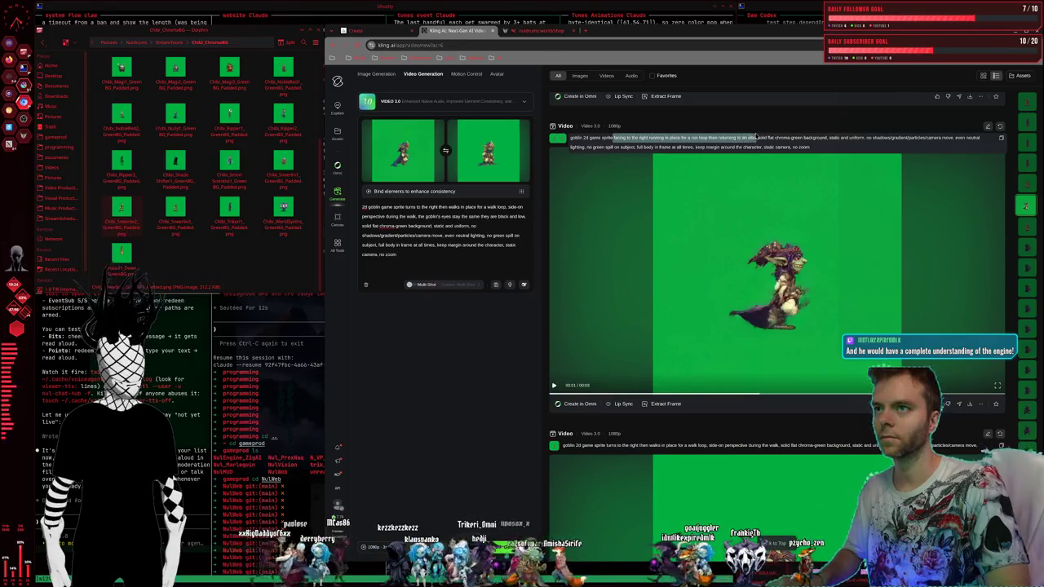
{"action": "left_click", "coordinate": [501, 207]}
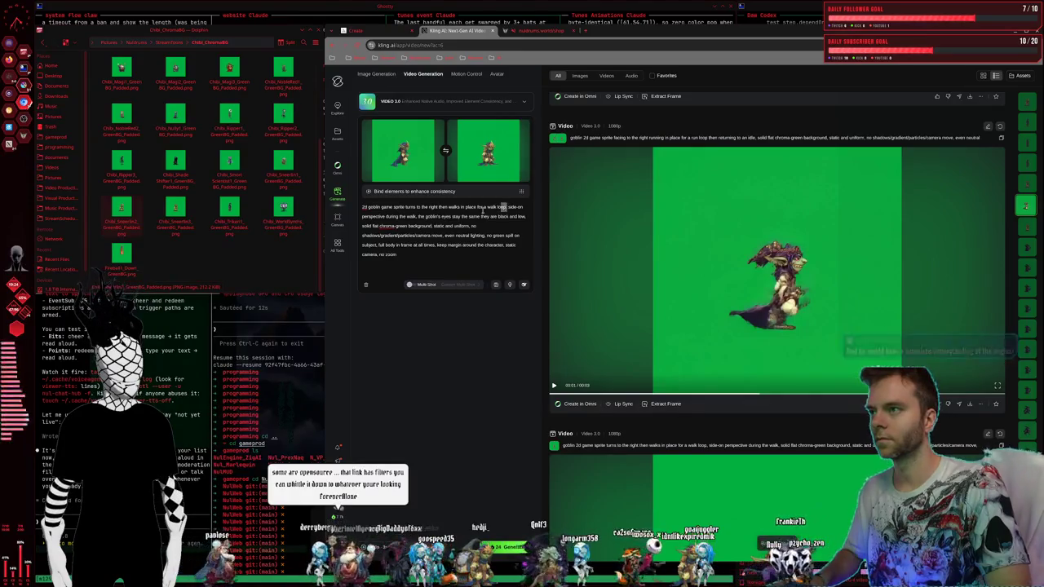
{"action": "left_click_drag", "start_coordinate": [505, 206], "coordinate": [406, 207]}
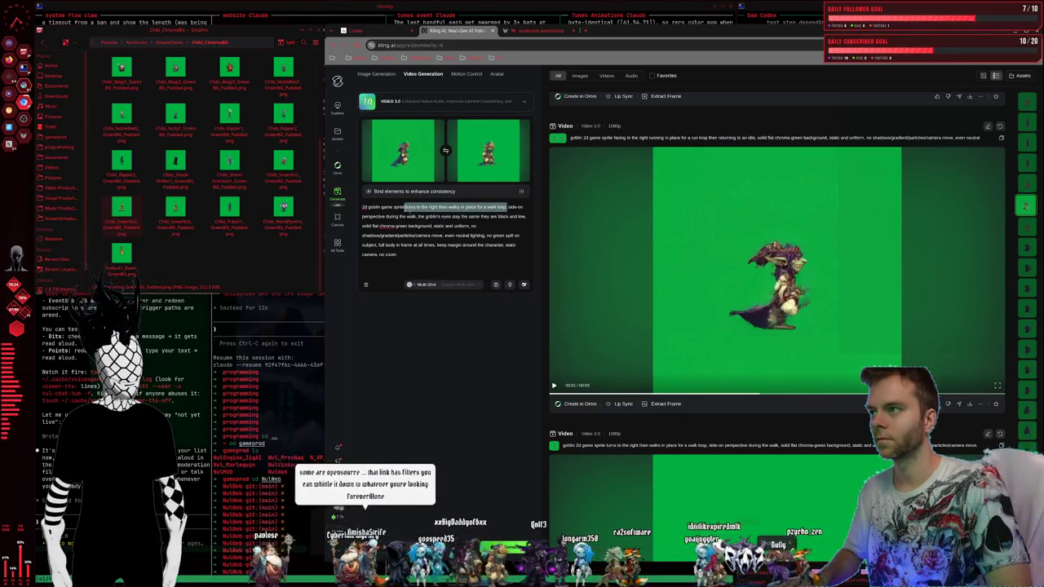
{"action": "key", "text": "ctrl+v"}
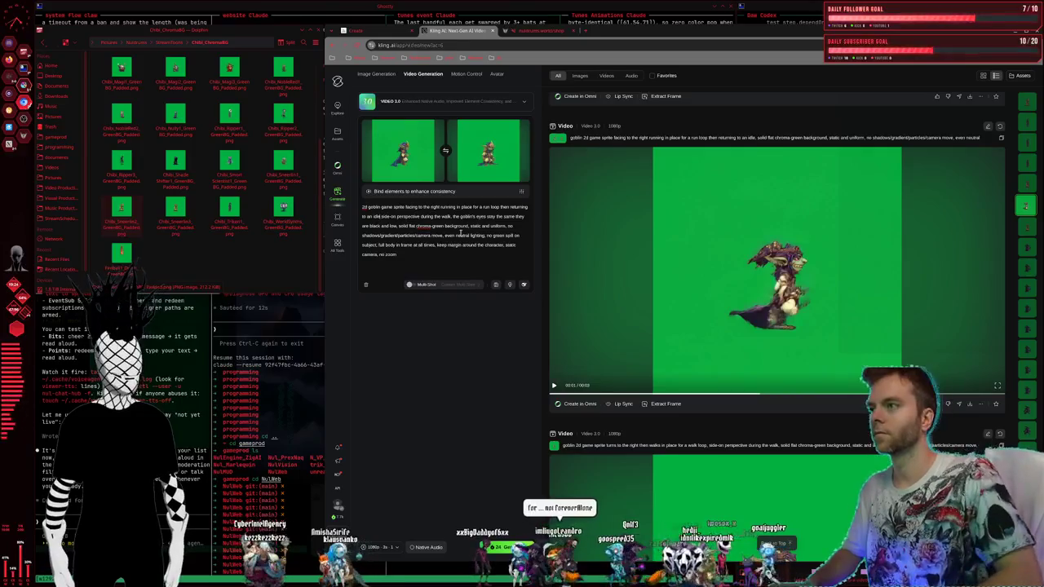
{"action": "mouse_move", "coordinate": [403, 150]}
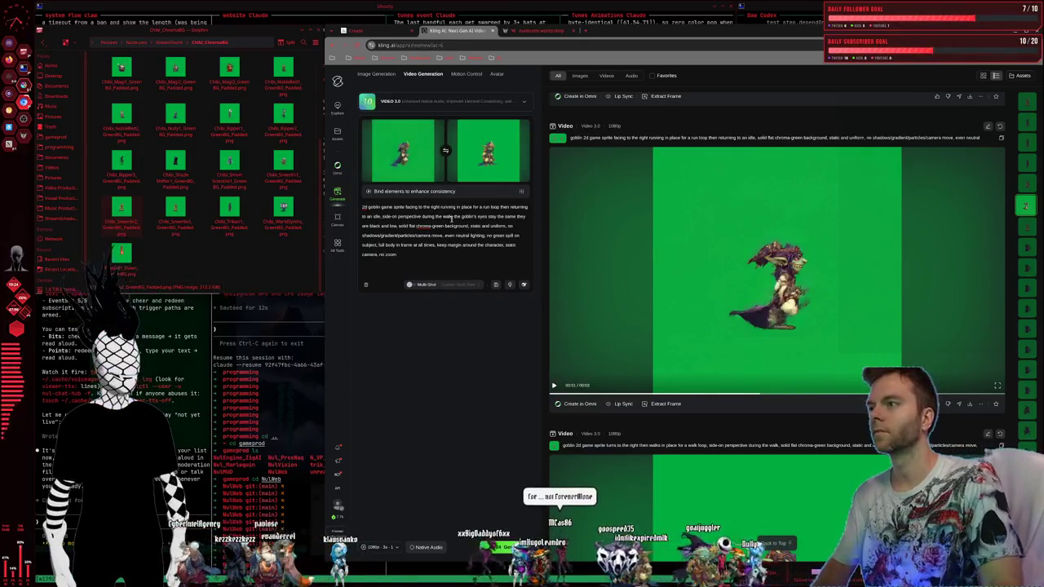
Step: Delete the side-on perspective phrase and the line about the goblin's eyes
{"action": "left_click_drag", "start_coordinate": [451, 217], "coordinate": [384, 217]}
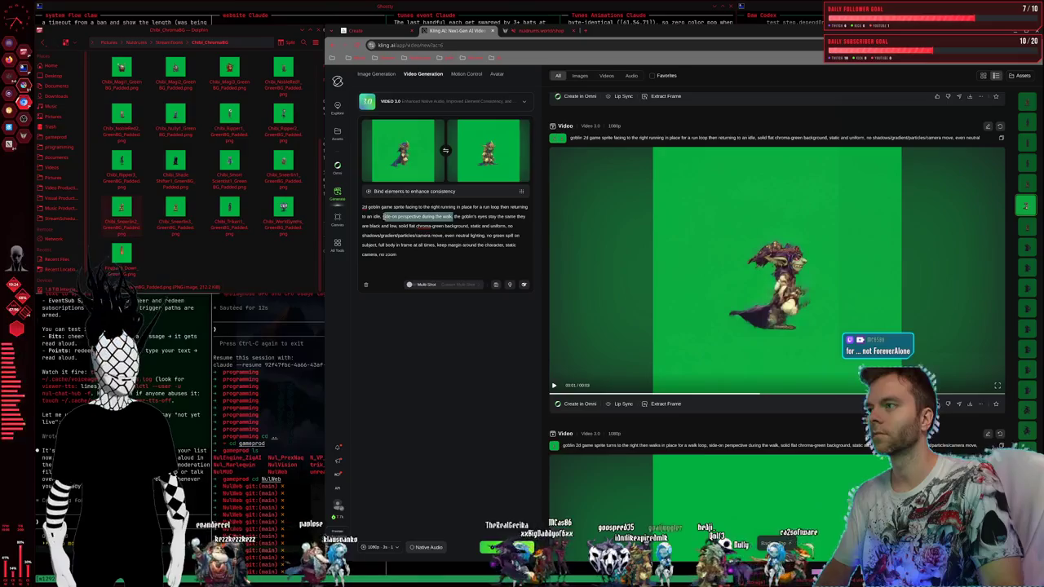
{"action": "key", "text": "BackSpace"}
{"action": "left_click", "coordinate": [498, 242]}
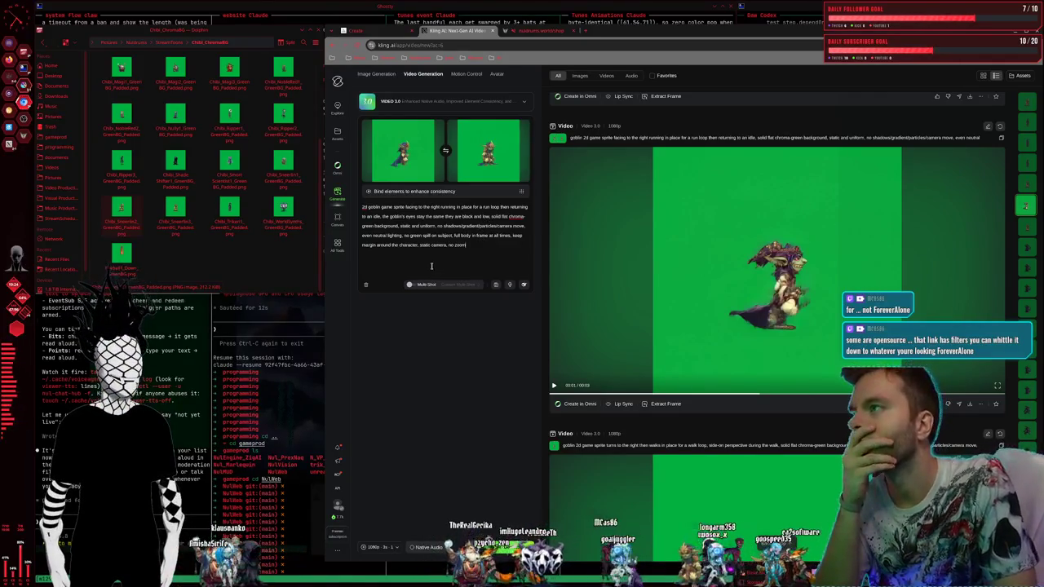
{"action": "left_click_drag", "start_coordinate": [490, 217], "coordinate": [379, 217]}
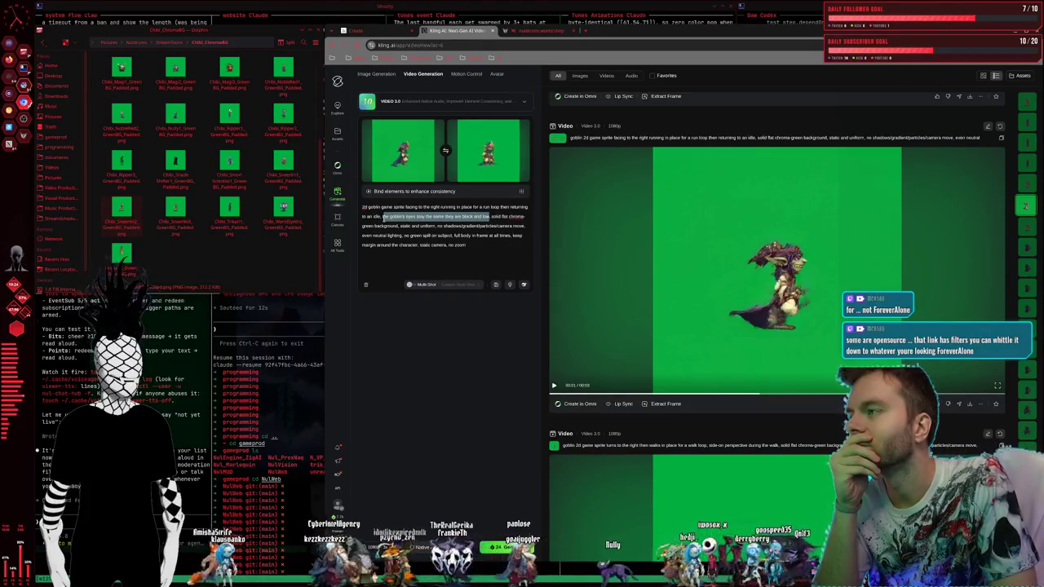
{"action": "key", "text": "BackSpace"}
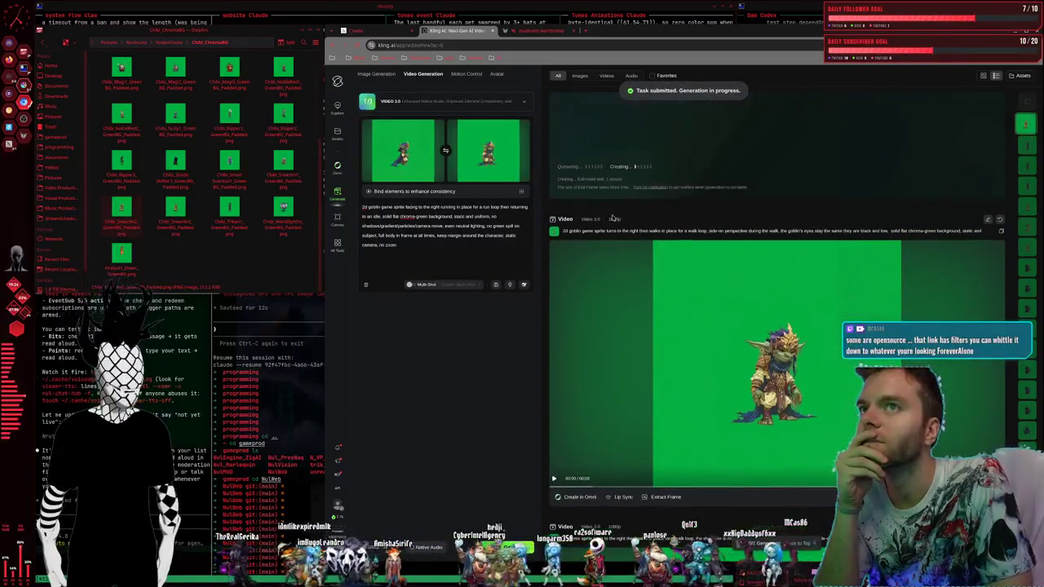
Step: Swap the start and end frames, remove the end frame, and play the goblin result
{"action": "left_click", "coordinate": [446, 154]}
{"action": "left_click", "coordinate": [520, 128]}
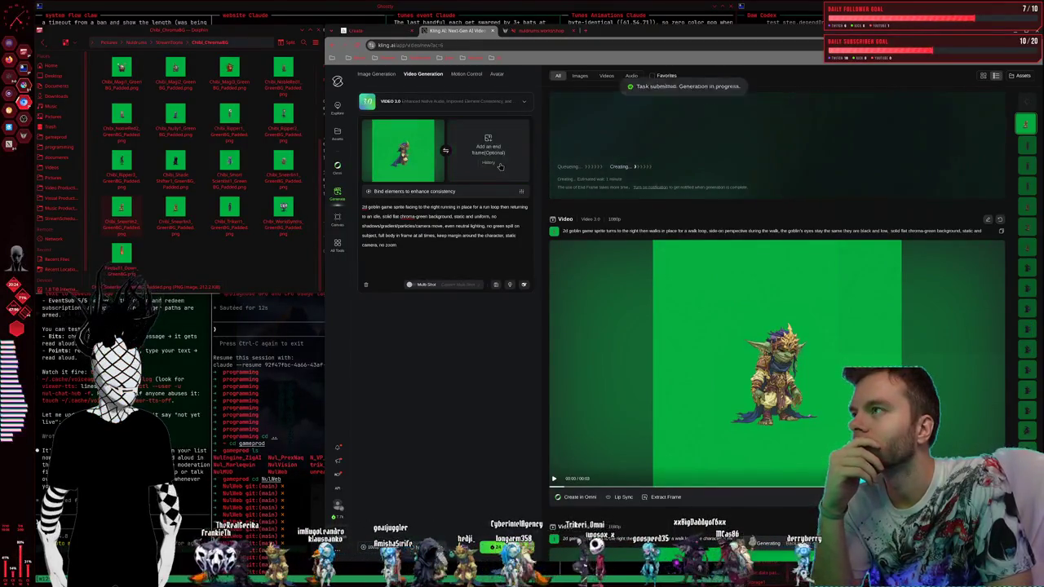
{"action": "left_click", "coordinate": [620, 266]}
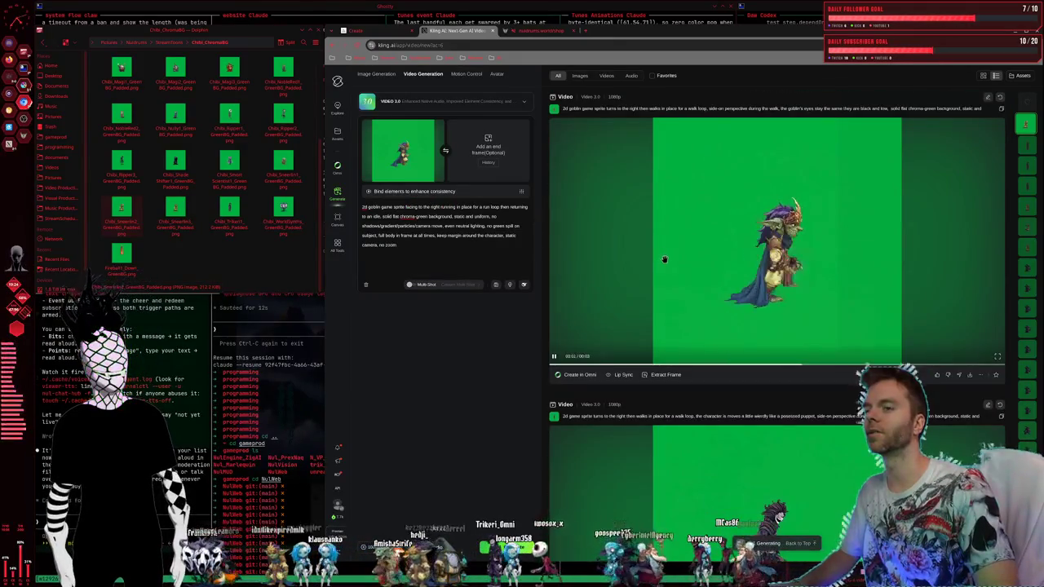
Step: Replace the whole prompt with the prompt copied from the goblin attack video
{"action": "scroll", "coordinate": [665, 261], "scroll_direction": "down", "scroll_amount": 2}
{"action": "scroll", "coordinate": [666, 263], "scroll_direction": "down", "scroll_amount": 1}
{"action": "scroll", "coordinate": [667, 263], "scroll_direction": "down", "scroll_amount": 1}
{"action": "scroll", "coordinate": [666, 263], "scroll_direction": "down", "scroll_amount": 1}
{"action": "scroll", "coordinate": [666, 262], "scroll_direction": "down", "scroll_amount": 1}
{"action": "scroll", "coordinate": [665, 262], "scroll_direction": "down", "scroll_amount": 1}
{"action": "scroll", "coordinate": [665, 262], "scroll_direction": "down", "scroll_amount": 2}
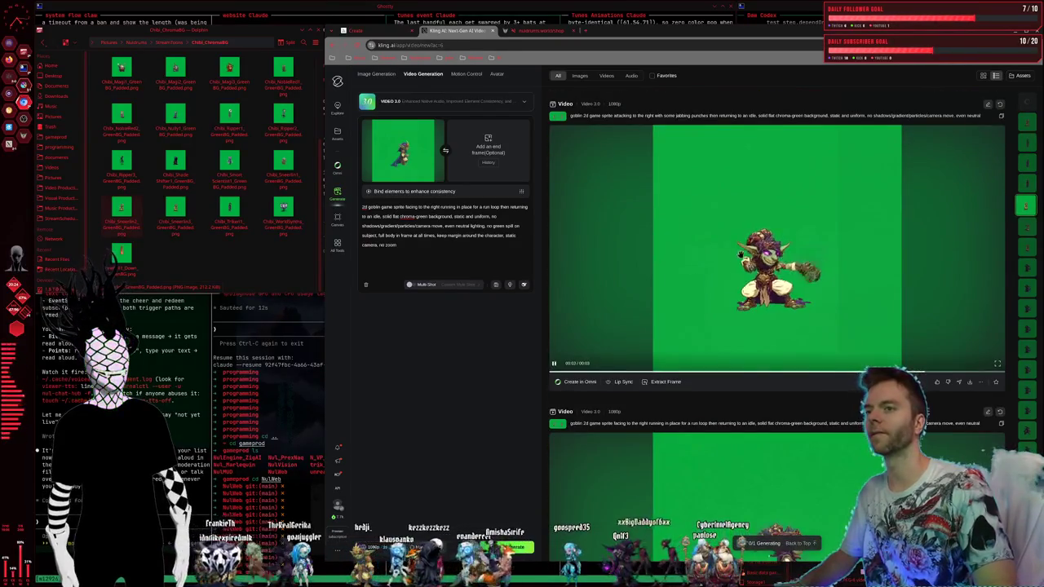
{"action": "left_click", "coordinate": [1002, 116]}
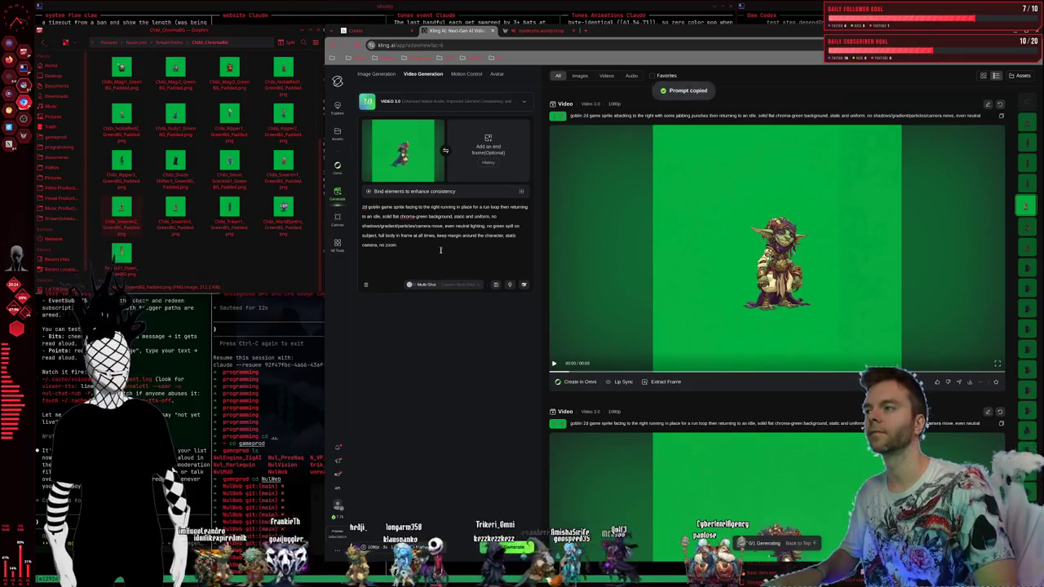
{"action": "left_click_drag", "start_coordinate": [400, 245], "coordinate": [311, 184]}
{"action": "key", "text": "ctrl+v"}
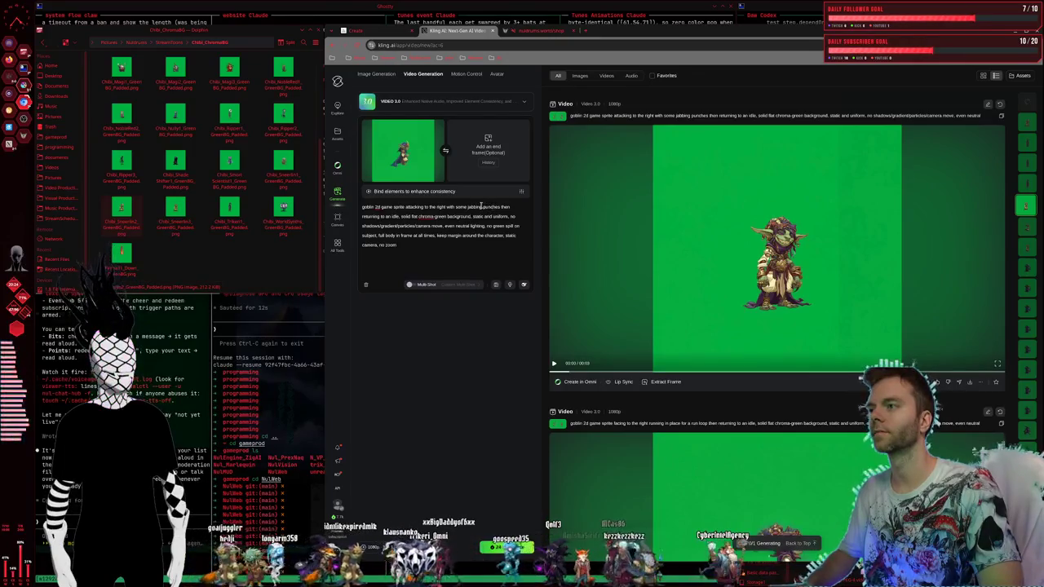
Step: Change 'some jabbing punches' to 'a headbutt and a punch' and swap in Chibi_Sneerlim2 as start frame
{"action": "left_click_drag", "start_coordinate": [468, 202], "coordinate": [457, 206]}
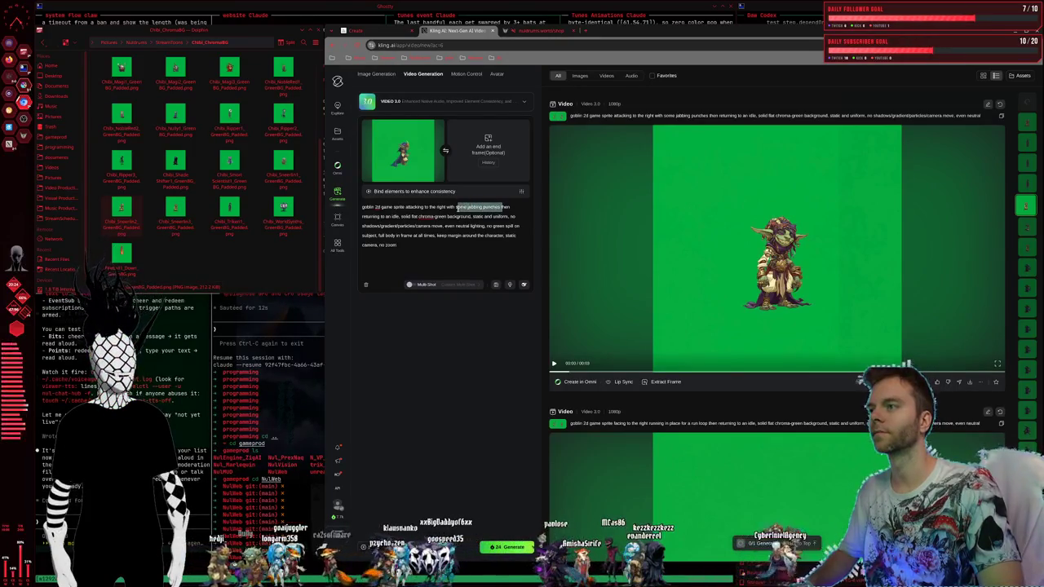
{"action": "key", "text": "BackSpace"}
{"action": "type", "text": "headbutt"}
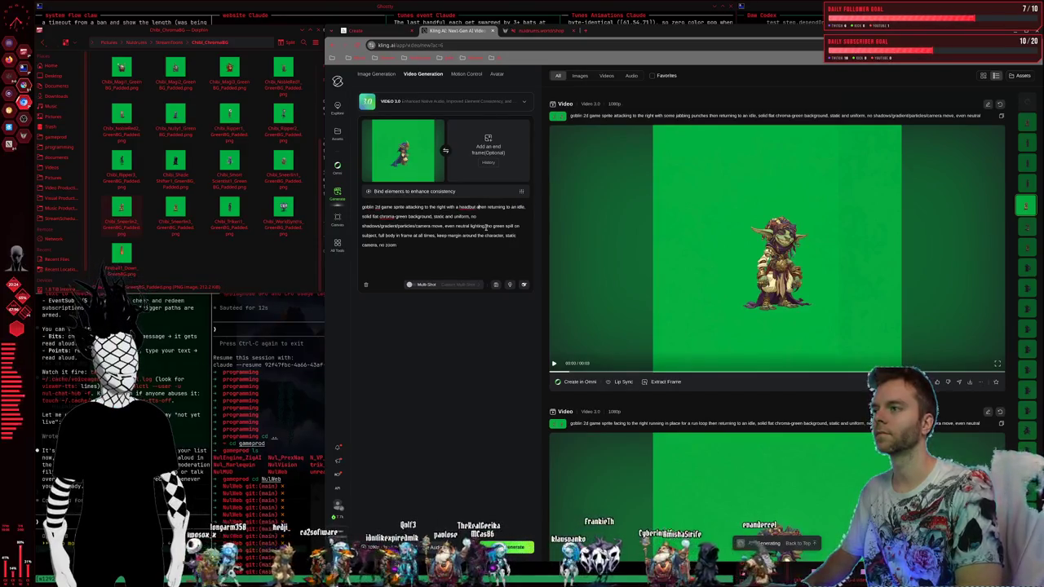
{"action": "type", "text": " an"}
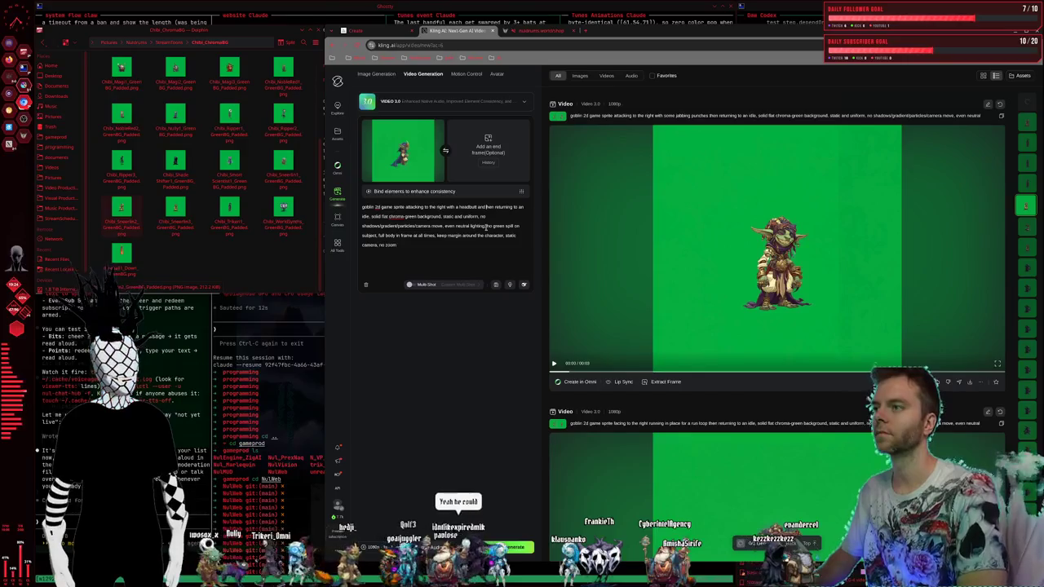
{"action": "type", "text": "d a punch"}
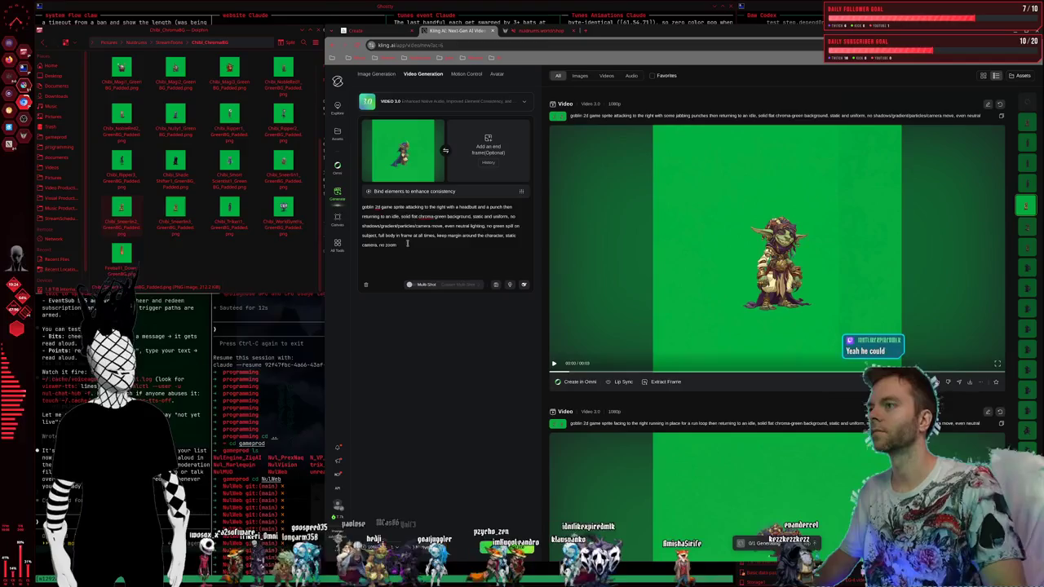
{"action": "left_click", "coordinate": [418, 142]}
{"action": "left_click_drag", "start_coordinate": [121, 208], "coordinate": [398, 145]}
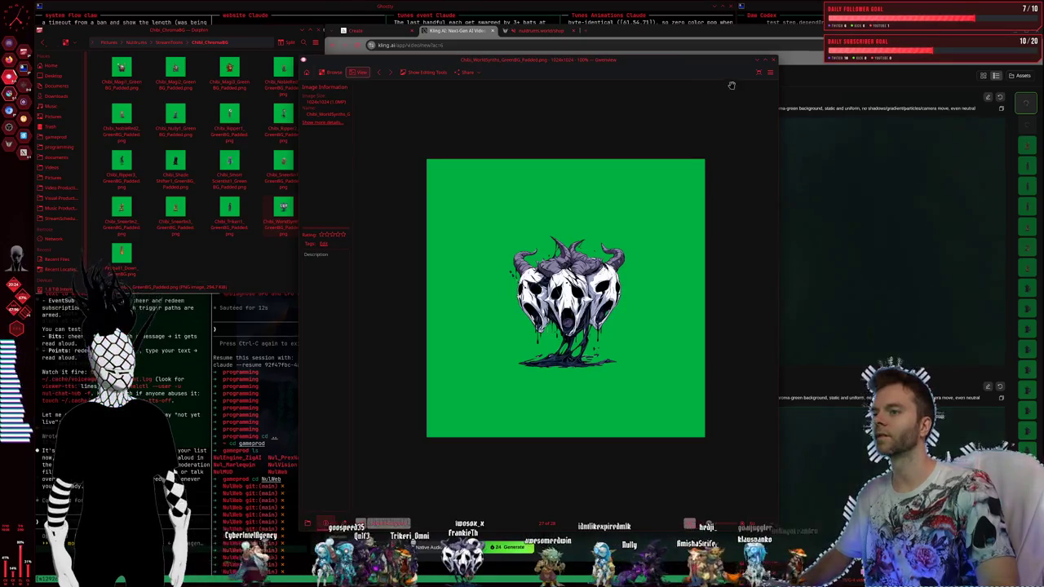
Step: In Krita's Layers docker, show the horned-skulls layer and hide the feast table layer
{"action": "left_click", "coordinate": [773, 60]}
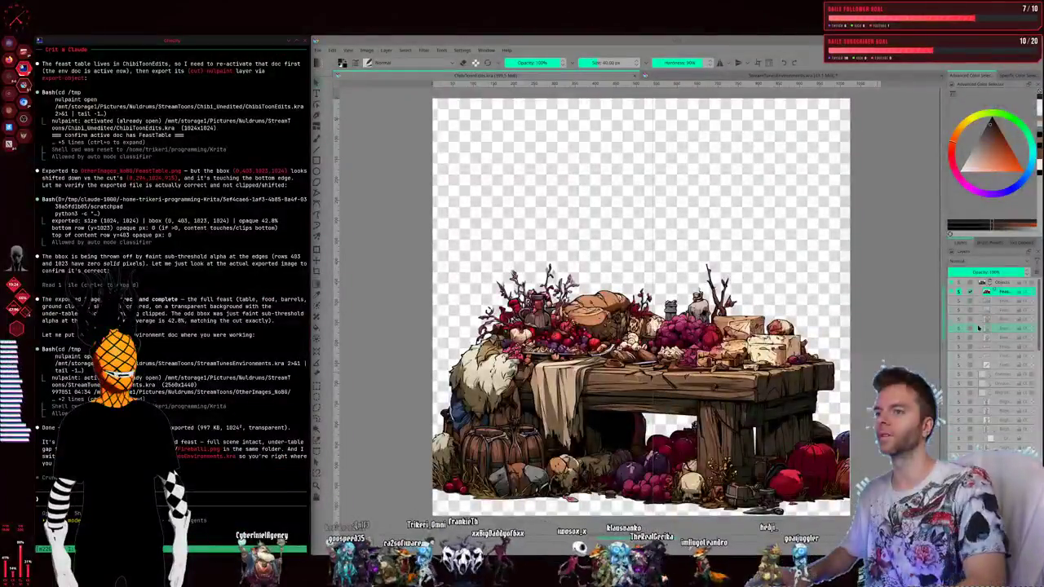
{"action": "scroll", "coordinate": [967, 420], "scroll_direction": "down", "scroll_amount": 4}
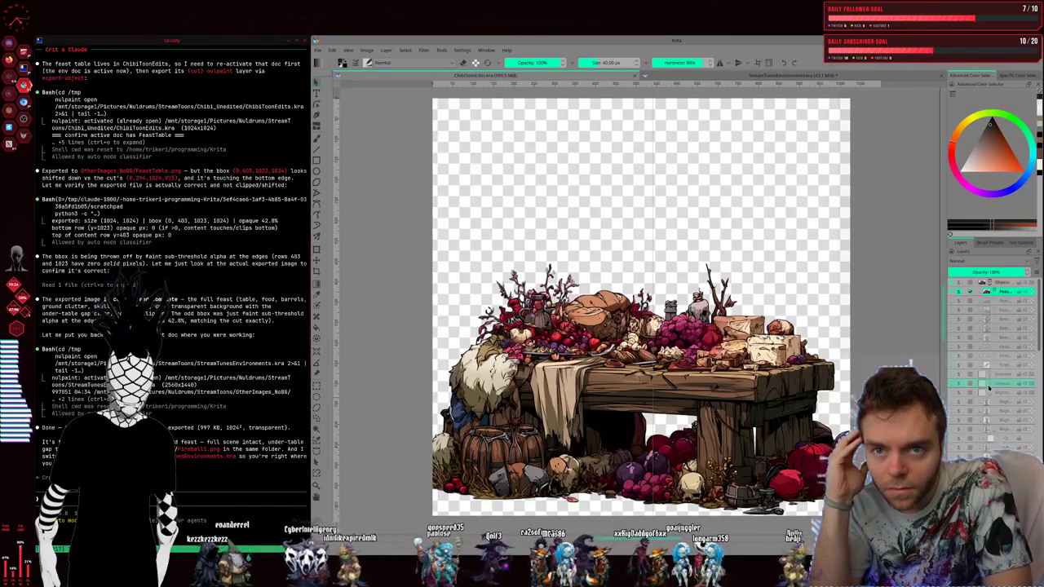
{"action": "mouse_move", "coordinate": [988, 392]}
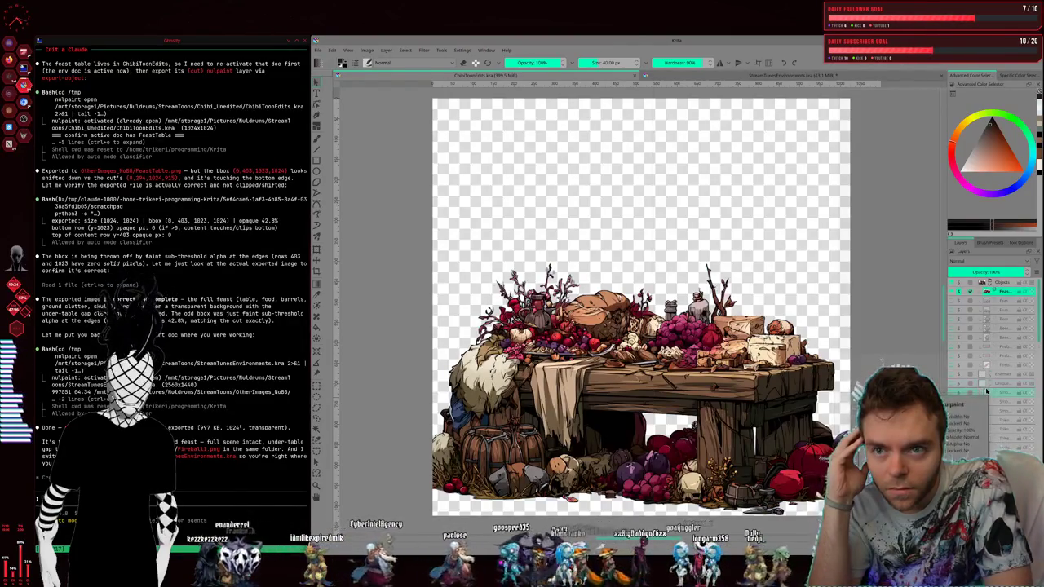
{"action": "scroll", "coordinate": [964, 404], "scroll_direction": "up", "scroll_amount": 4}
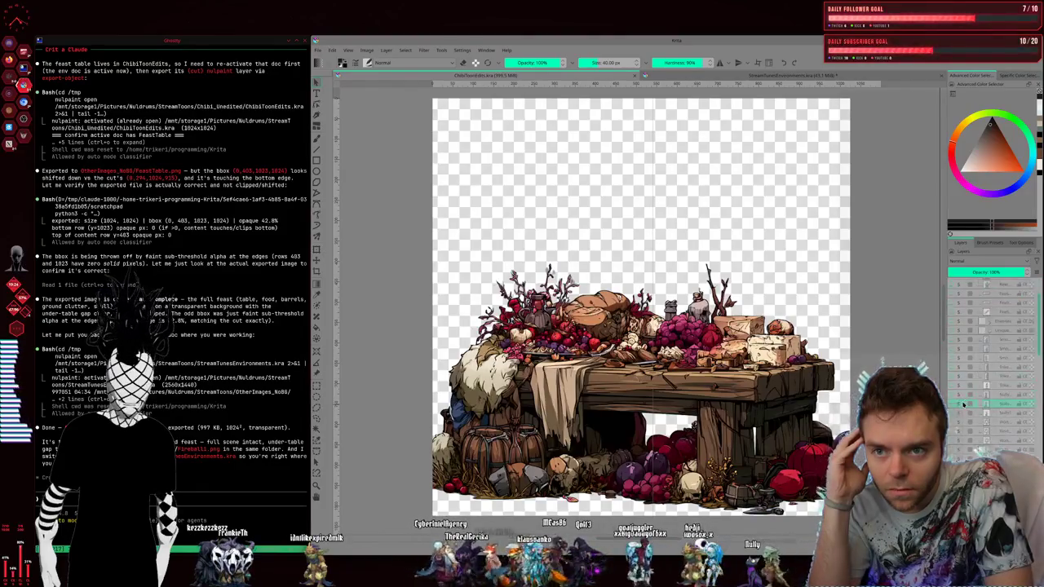
{"action": "left_click", "coordinate": [963, 414]}
{"action": "left_click", "coordinate": [961, 424]}
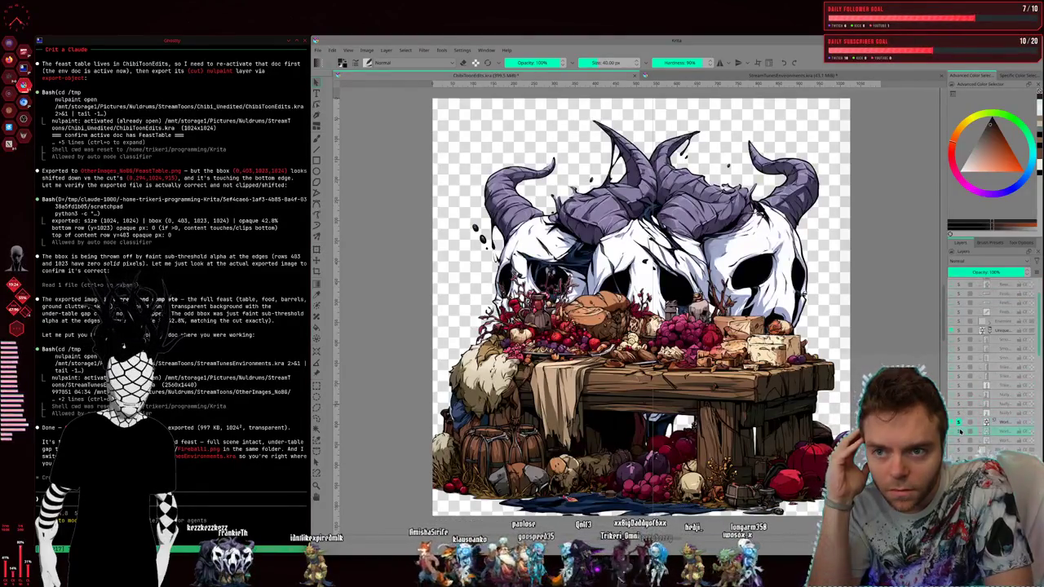
{"action": "scroll", "coordinate": [978, 401], "scroll_direction": "down", "scroll_amount": 5}
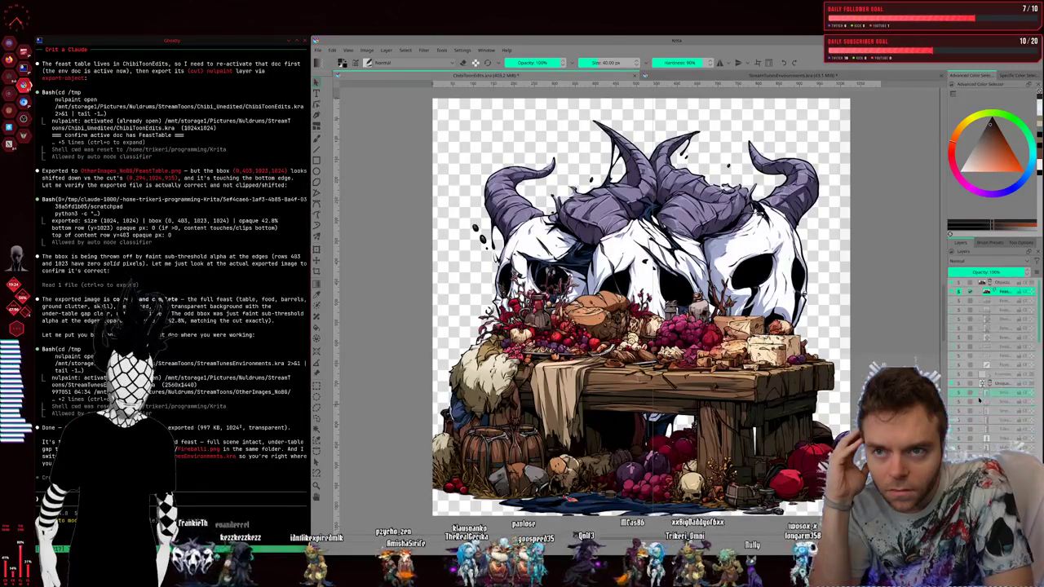
{"action": "left_click", "coordinate": [962, 302]}
{"action": "scroll", "coordinate": [988, 369], "scroll_direction": "down", "scroll_amount": 3}
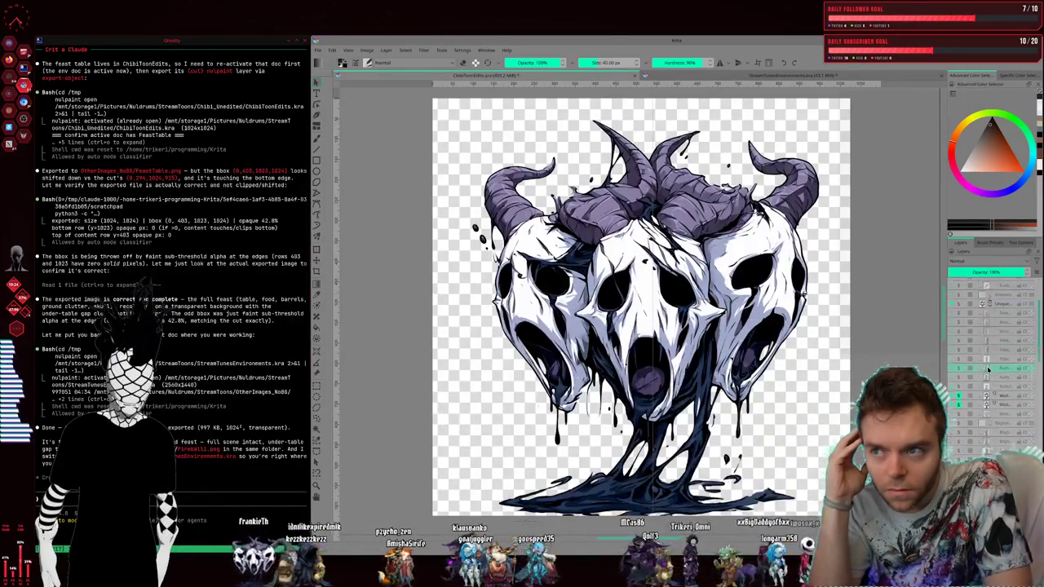
{"action": "scroll", "coordinate": [996, 401], "scroll_direction": "down", "scroll_amount": 5}
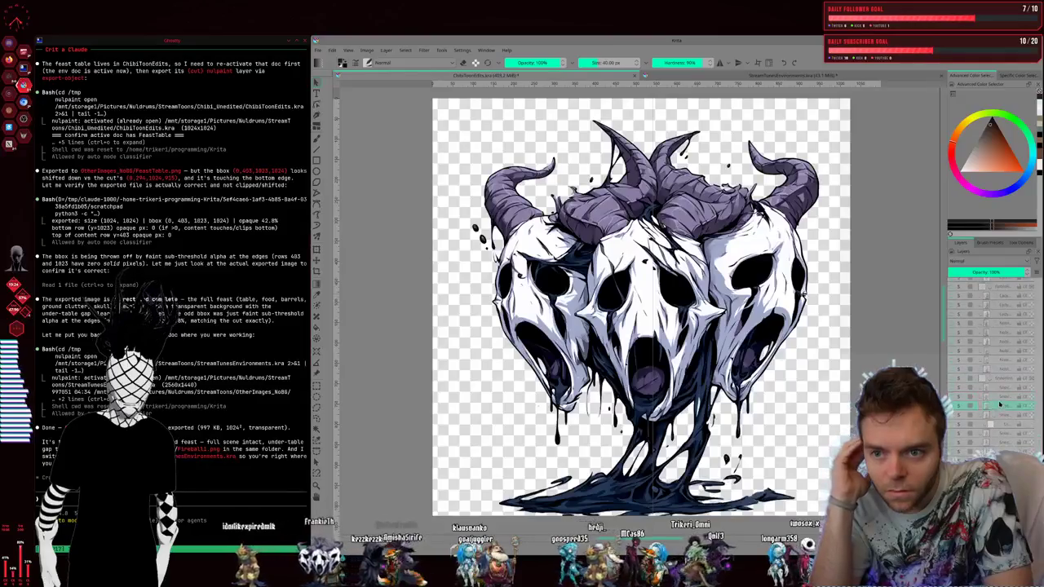
{"action": "scroll", "coordinate": [995, 418], "scroll_direction": "down", "scroll_amount": 5}
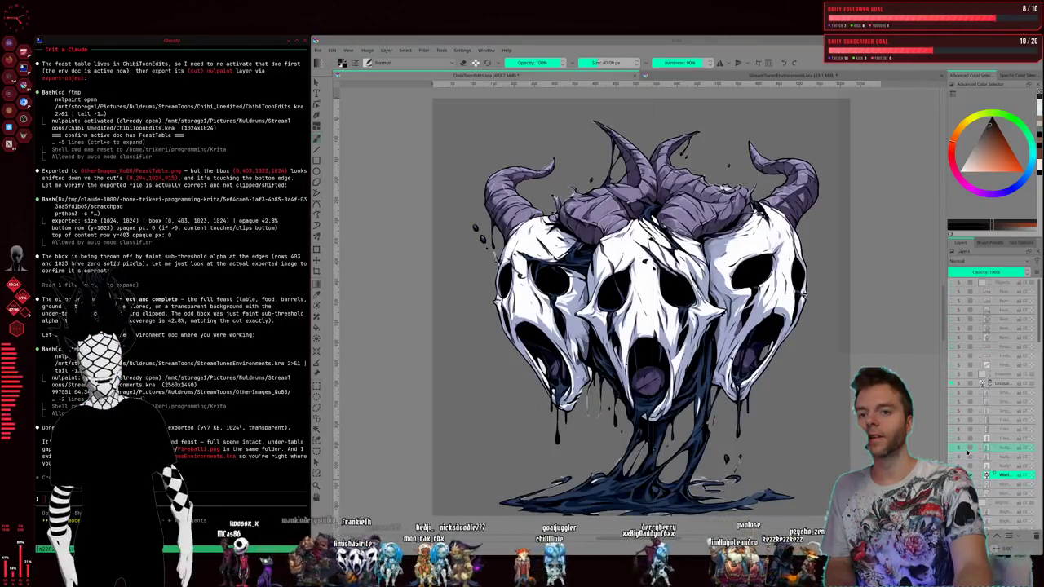
Step: Select another layer for the touch-up painting, then switch to the terminal workspace with Super+1
{"action": "left_click", "coordinate": [967, 450]}
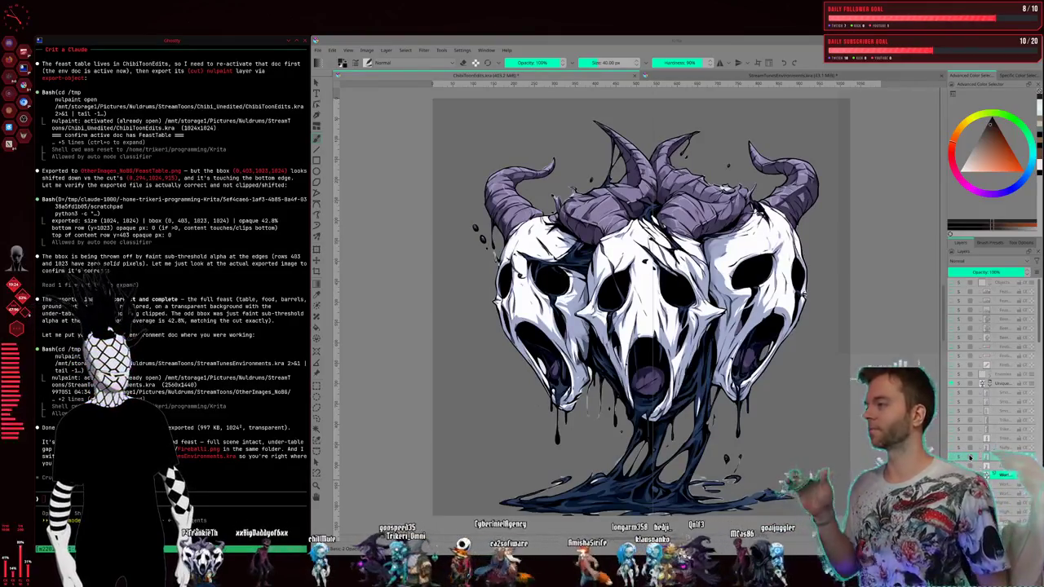
{"action": "key", "text": "super+1"}
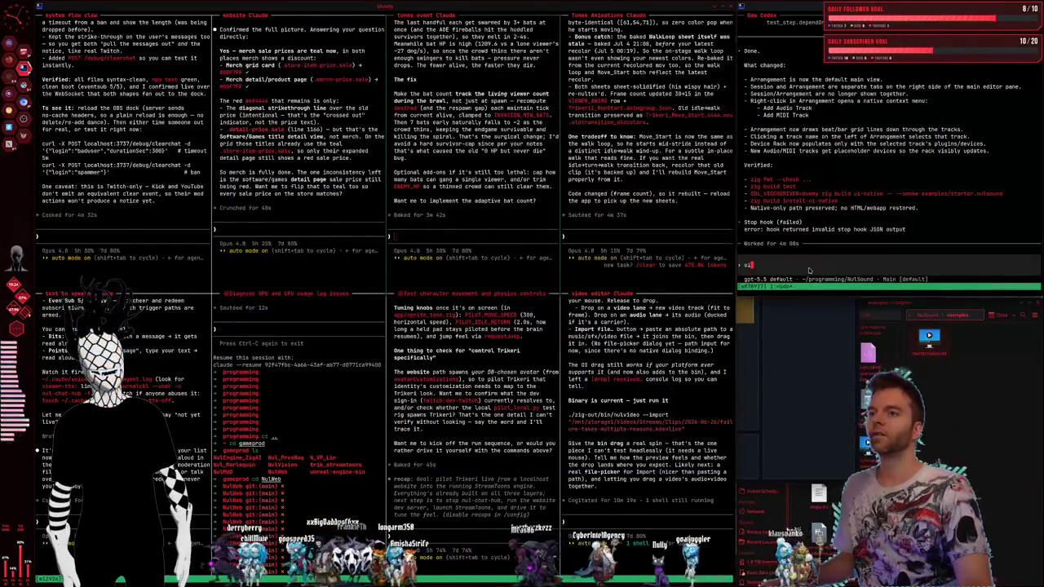
Step: Clear the stray text at the Codex prompt and move the video editor window up and left
{"action": "key", "text": "BackSpace"}
{"action": "key", "text": "BackSpace"}
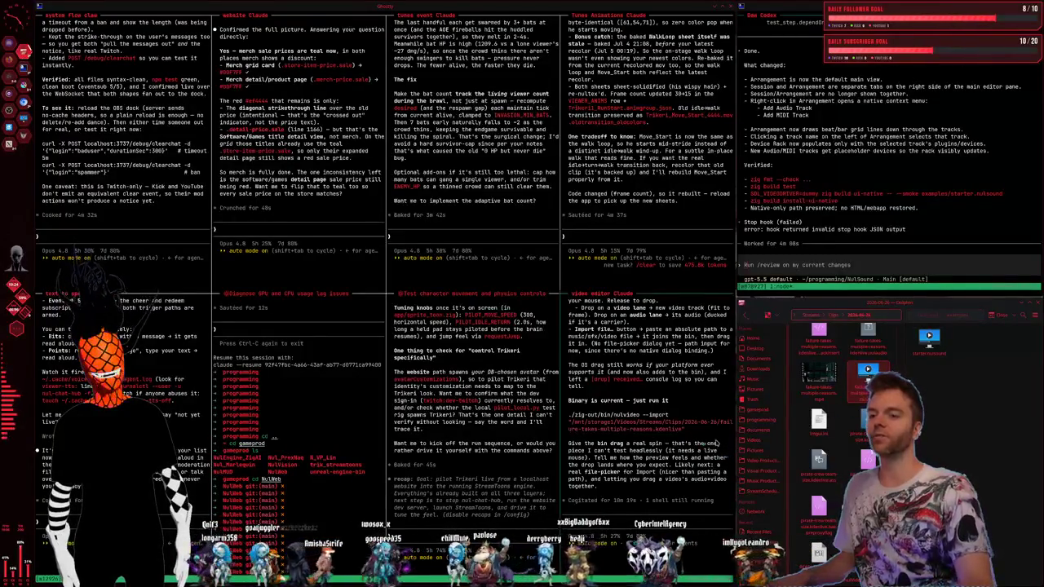
{"action": "left_click_drag", "start_coordinate": [445, 128], "coordinate": [244, 60]}
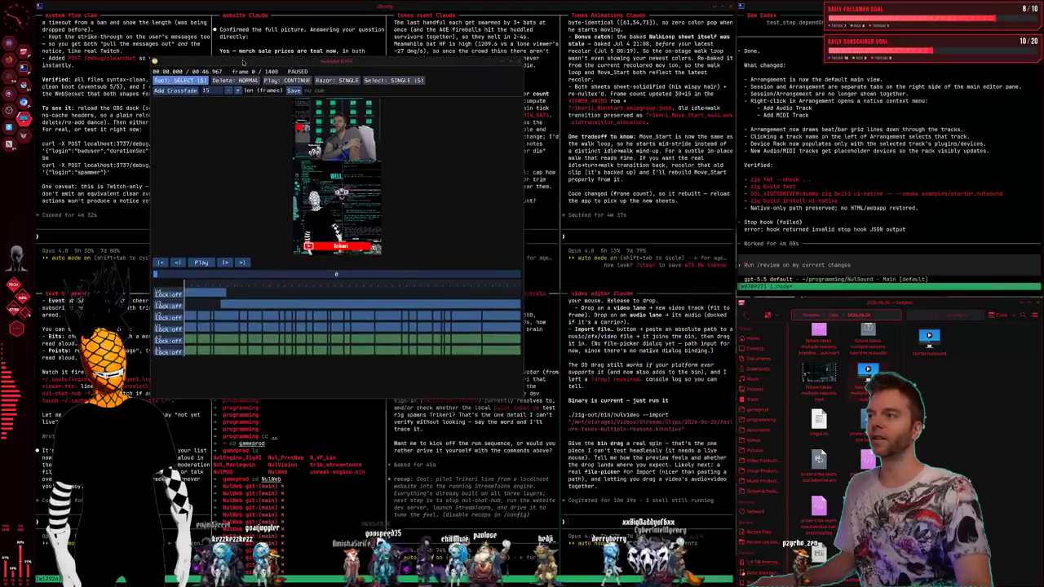
Step: Enlarge and reposition the NuVideo Editor window, then add failure-takes-multiple-reasons.mp4 to the timeline
{"action": "left_click_drag", "start_coordinate": [525, 397], "coordinate": [843, 482]}
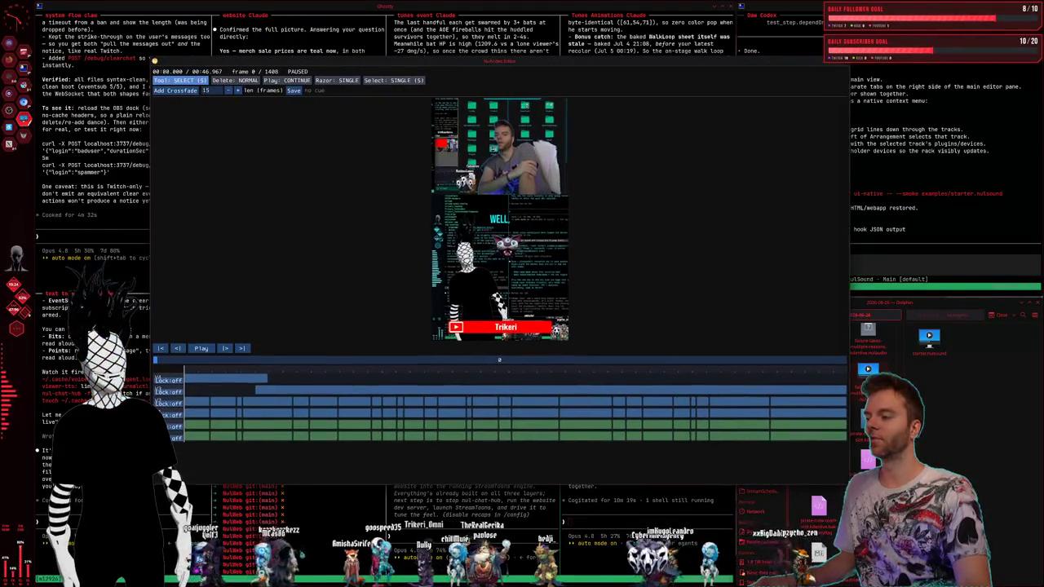
{"action": "left_click_drag", "start_coordinate": [605, 70], "coordinate": [532, 48]}
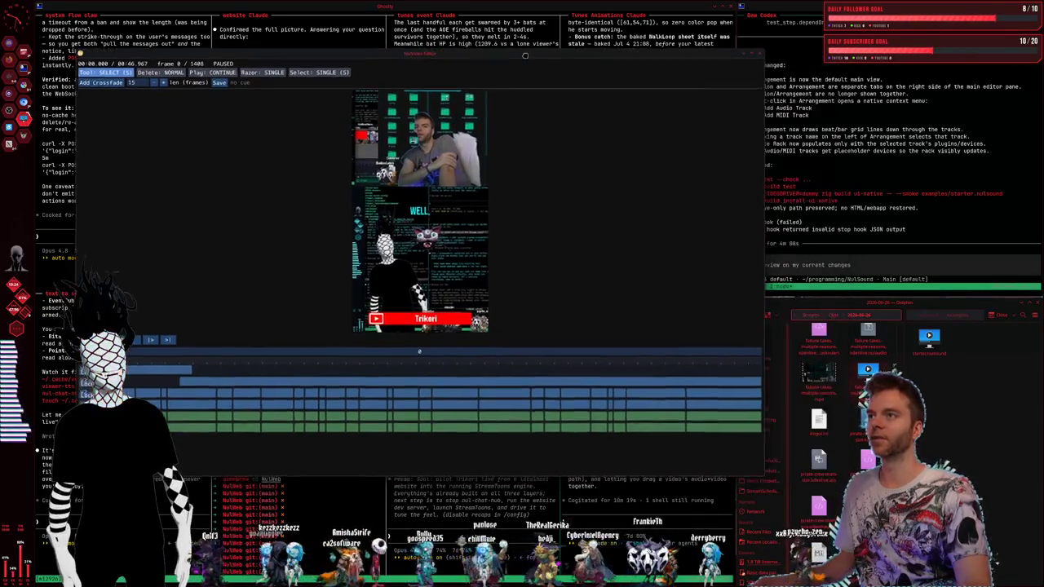
{"action": "left_click_drag", "start_coordinate": [819, 375], "coordinate": [563, 366]}
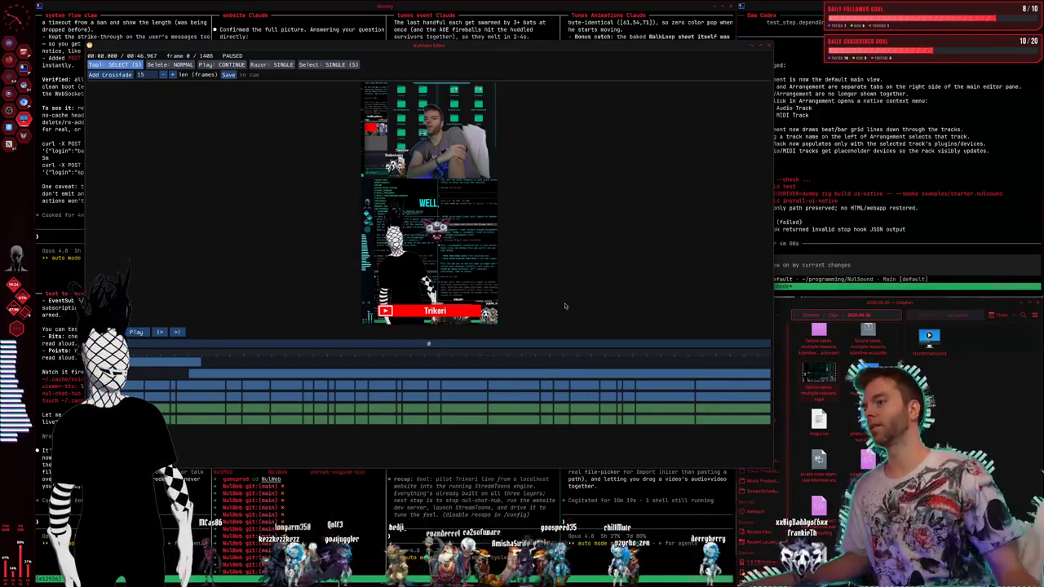
Step: Scrub the preview from about 13 s to 33 s, then back to around frame 858
{"action": "left_click", "coordinate": [303, 355]}
{"action": "left_click_drag", "start_coordinate": [302, 356], "coordinate": [574, 356]}
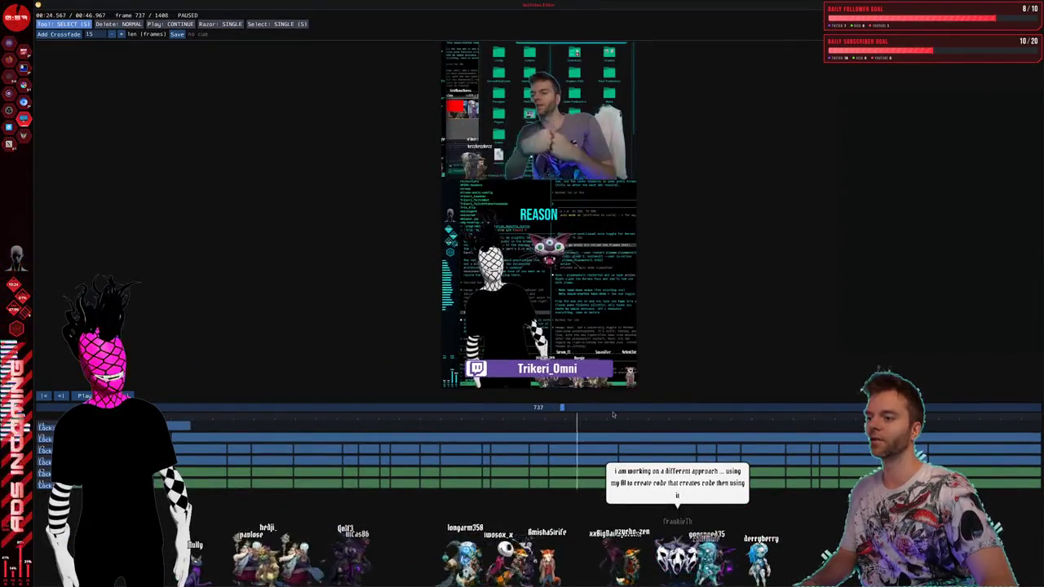
{"action": "left_click_drag", "start_coordinate": [479, 449], "coordinate": [675, 449]}
{"action": "mouse_move", "coordinate": [731, 399]}
{"action": "left_mouse_down"}
{"action": "mouse_move", "coordinate": [569, 401]}
{"action": "mouse_move", "coordinate": [815, 425]}
{"action": "mouse_move", "coordinate": [650, 397]}
{"action": "mouse_move", "coordinate": [324, 386]}
{"action": "left_mouse_up"}
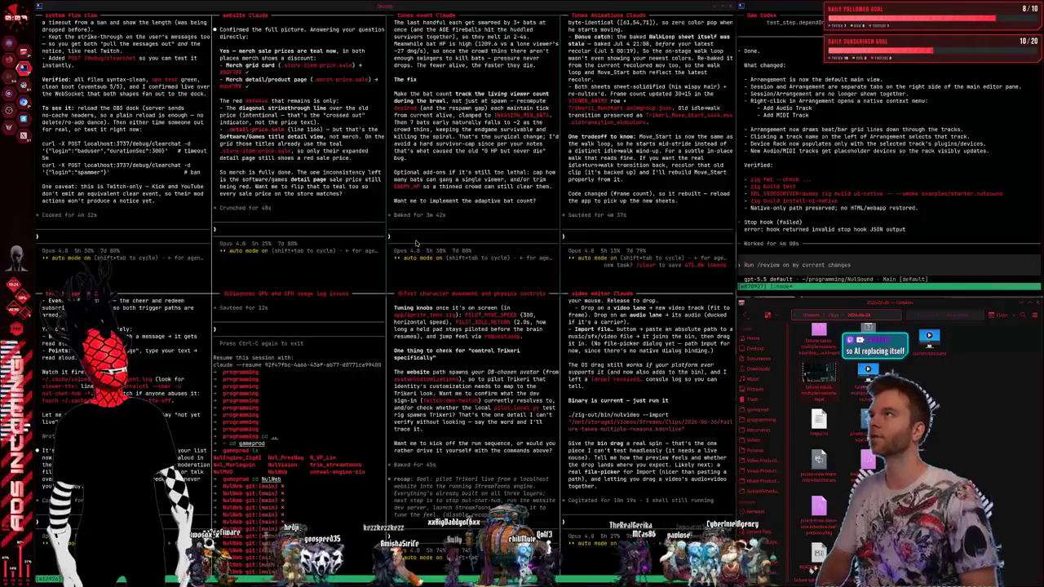
Step: Ask Claude in the third pane to import the generated table image and swap it in, then read the reply
{"action": "type", "text": "Please table image has been generated. Can you import it and then swap it out for the kegs for the feast tables?"}
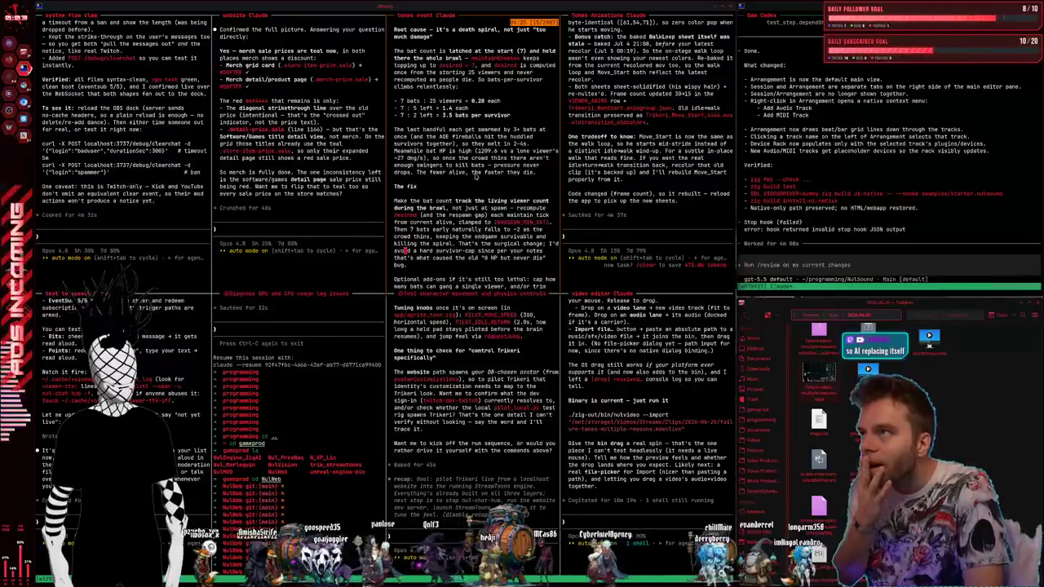
{"action": "key", "text": "Return"}
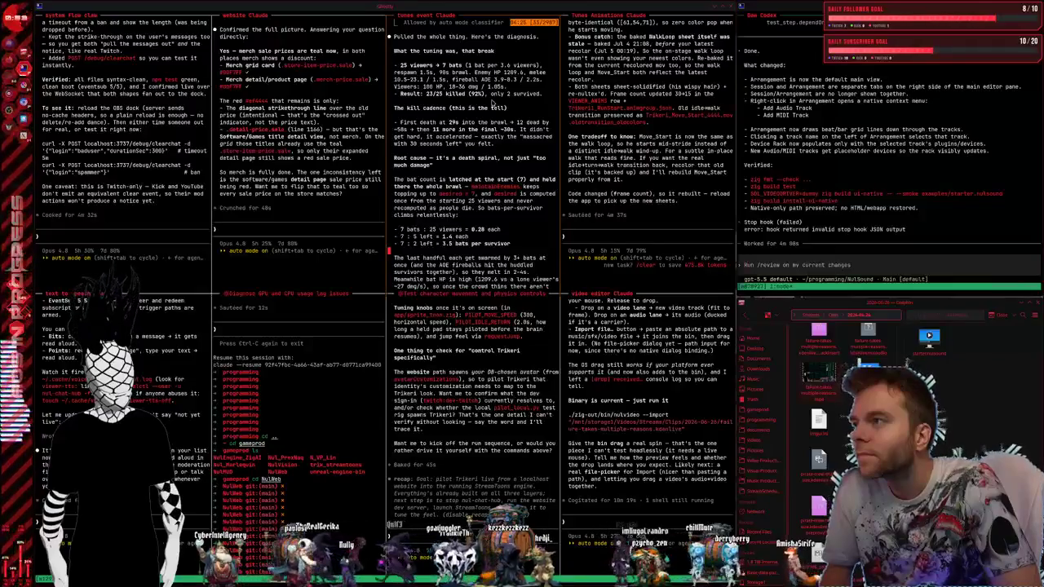
{"action": "scroll", "coordinate": [493, 104], "scroll_direction": "down", "scroll_amount": 5}
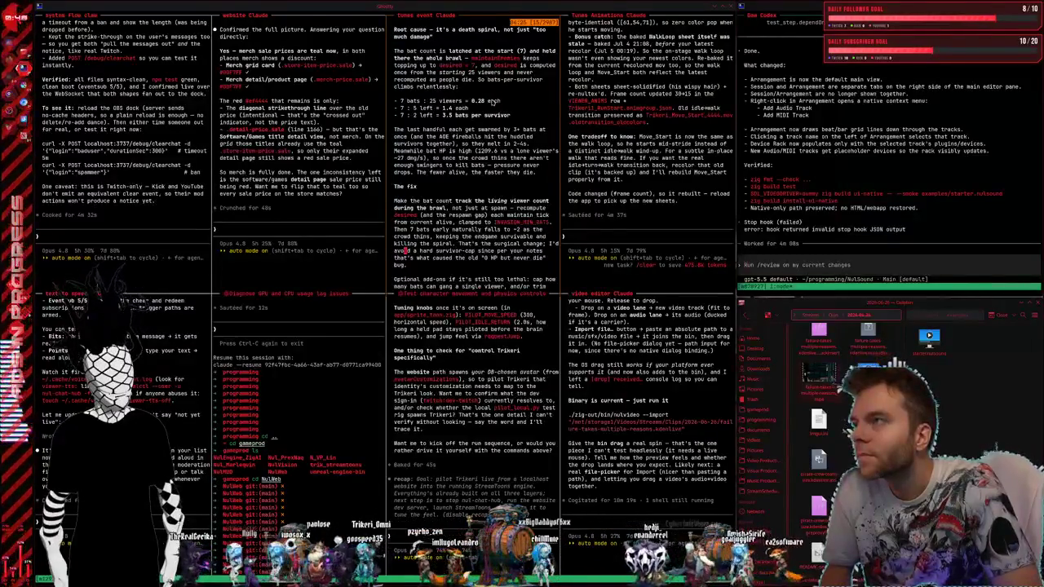
{"action": "scroll", "coordinate": [493, 104], "scroll_direction": "down", "scroll_amount": 5}
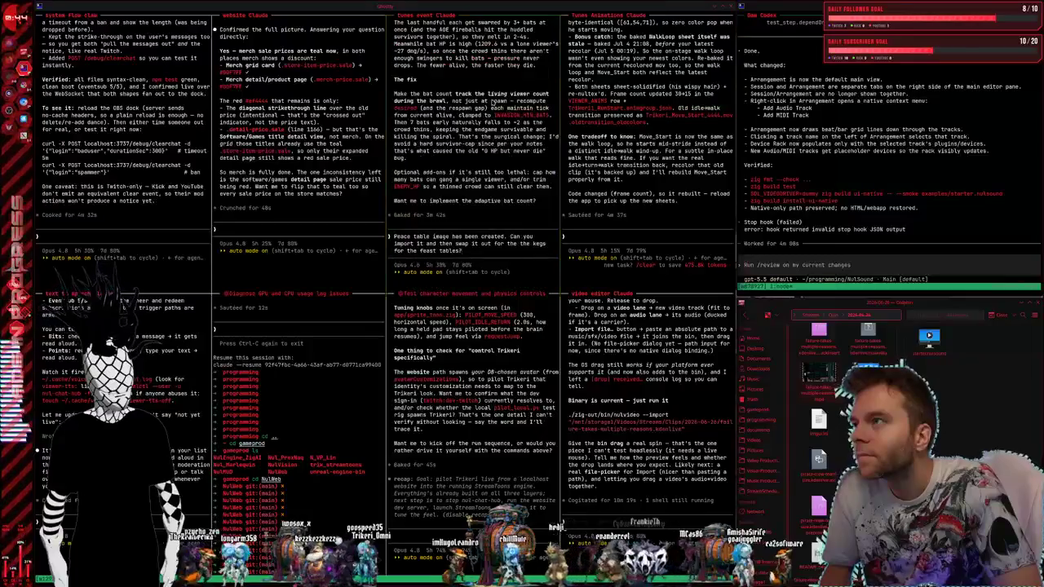
{"action": "scroll", "coordinate": [492, 104], "scroll_direction": "up", "scroll_amount": 5}
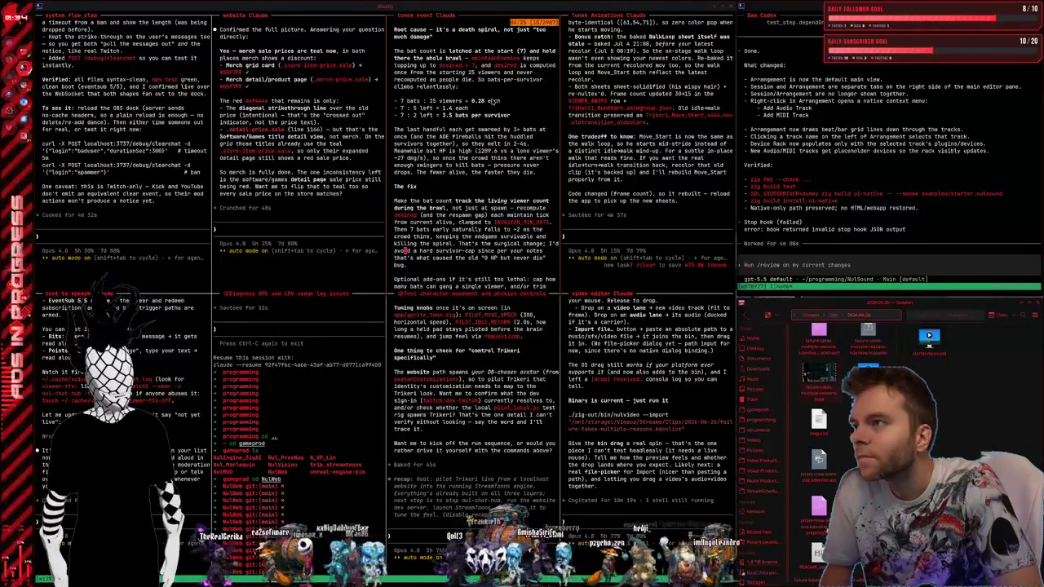
Step: Start a follow-up message telling Claude the Feast table image is ready to import and swap in
{"action": "type", "text": "Peace table image has been created. Can you import it and then swap it out for the feast tables?"}
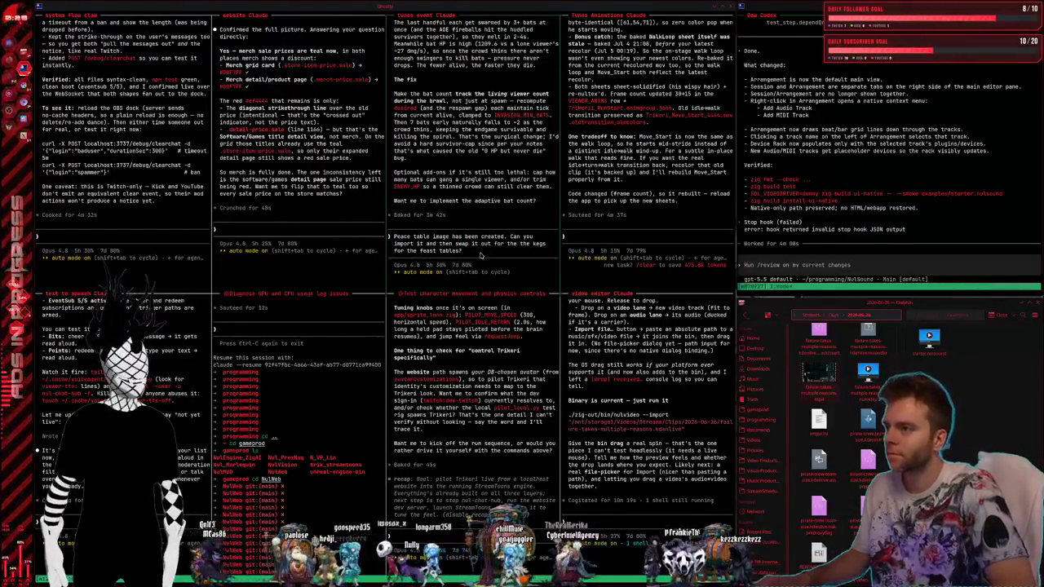
{"action": "type", "text": "Sounds good"}
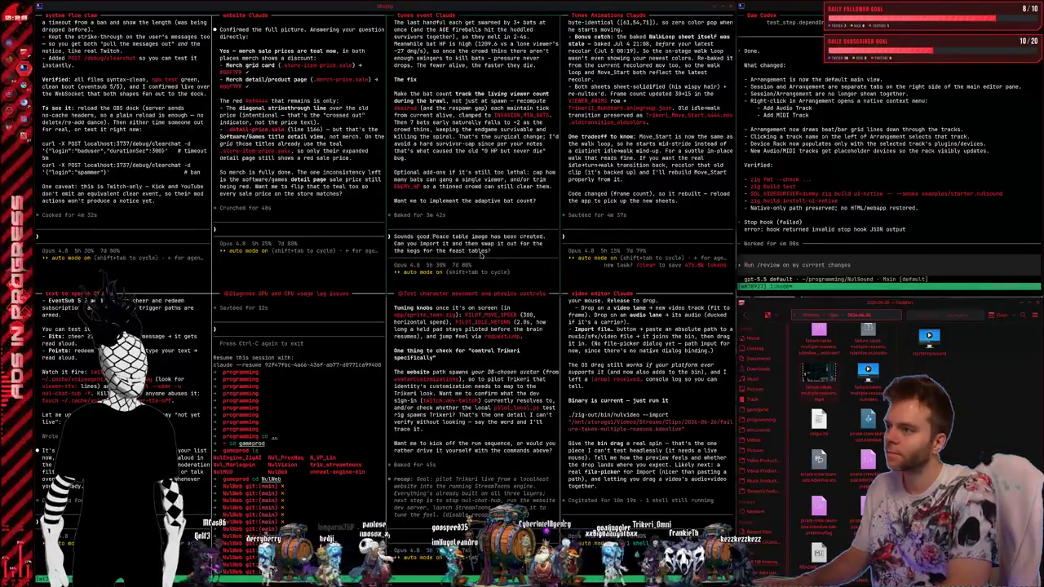
{"action": "key", "text": "BackSpace"}
{"action": "key", "text": "BackSpace"}
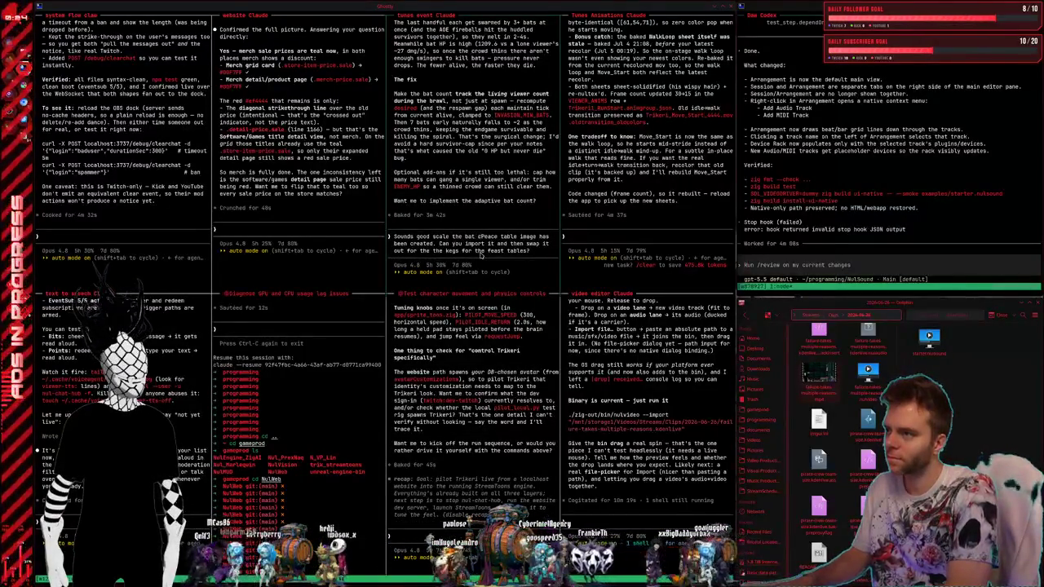
{"action": "type", "text": "at"}
{"action": "key", "text": "BackSpace"}
Step: Add that bats should shrink only slightly (about 50%) as people die, fix 'Peace' to 'Feast', and send
{"action": "type", "text": "ount down as people die b"}
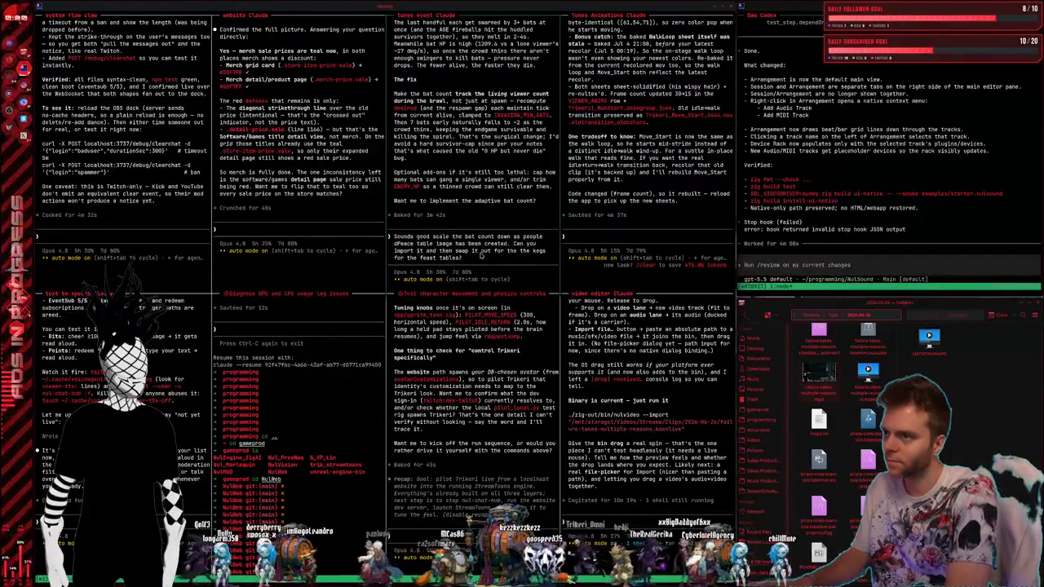
{"action": "type", "text": "ut only slight"}
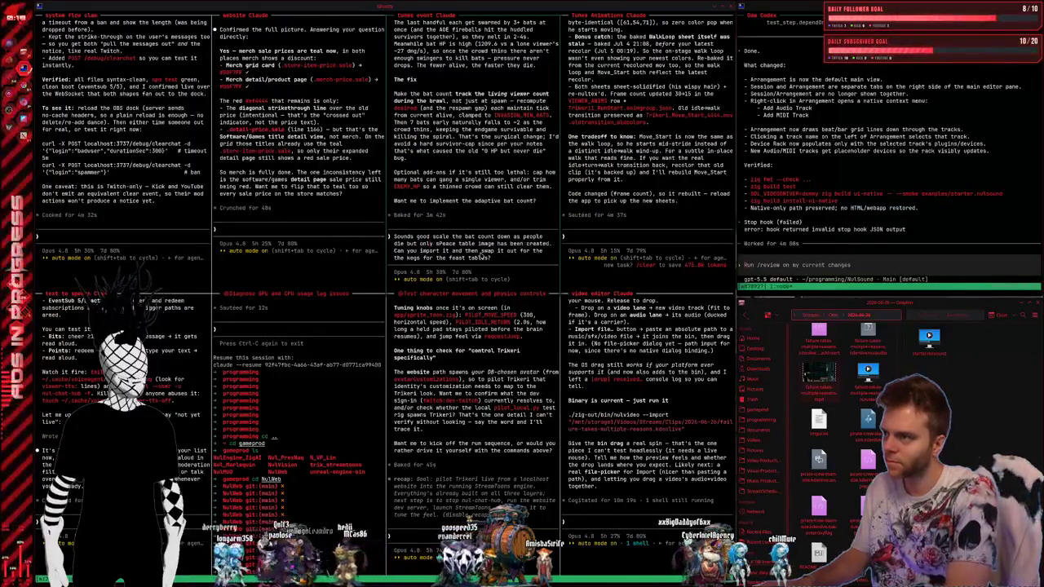
{"action": "type", "text": "ly like 50%"}
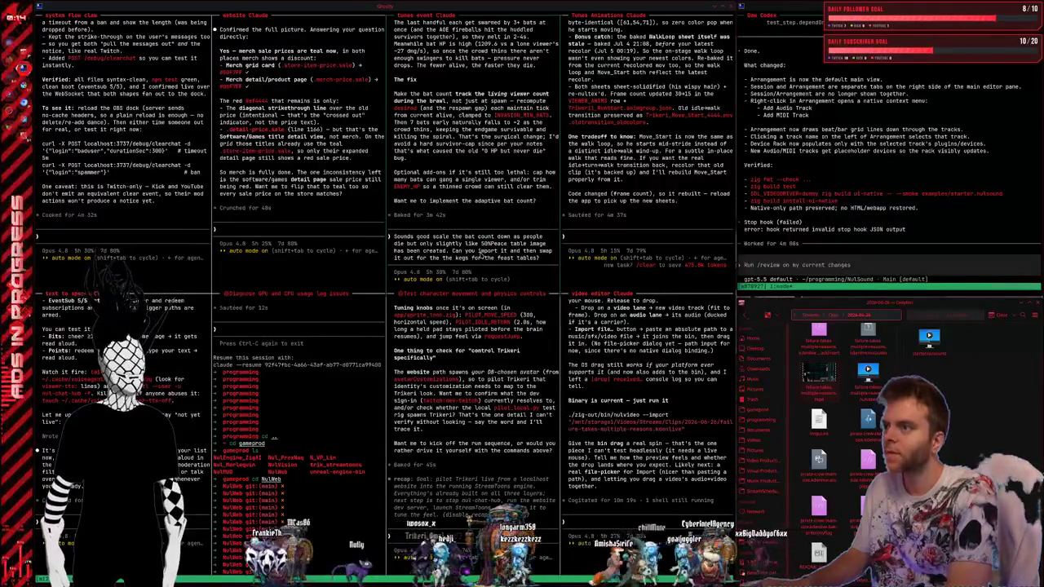
{"action": "type", "text": ", still wa"}
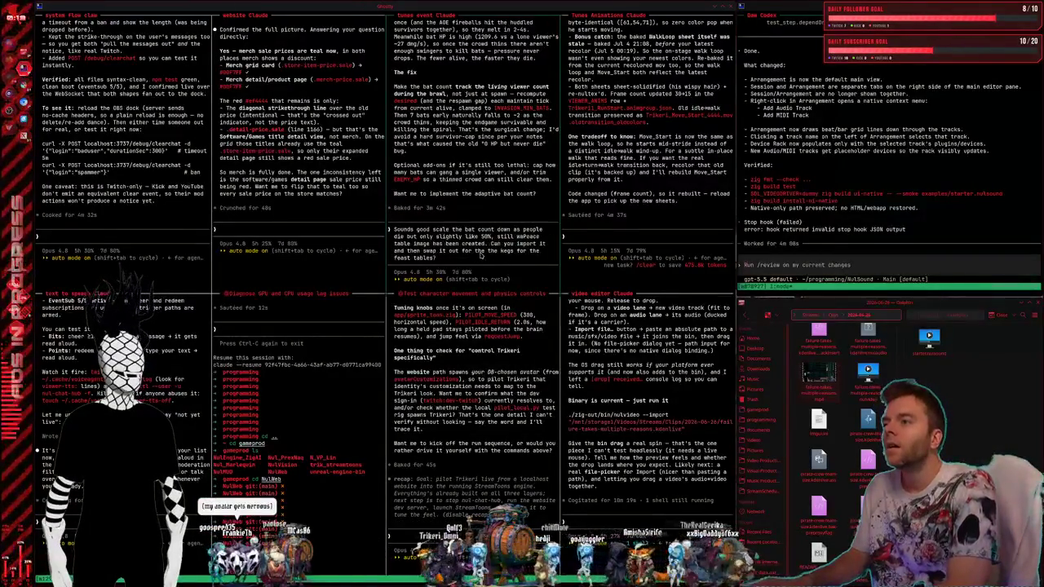
{"action": "type", "text": "nt it to b"}
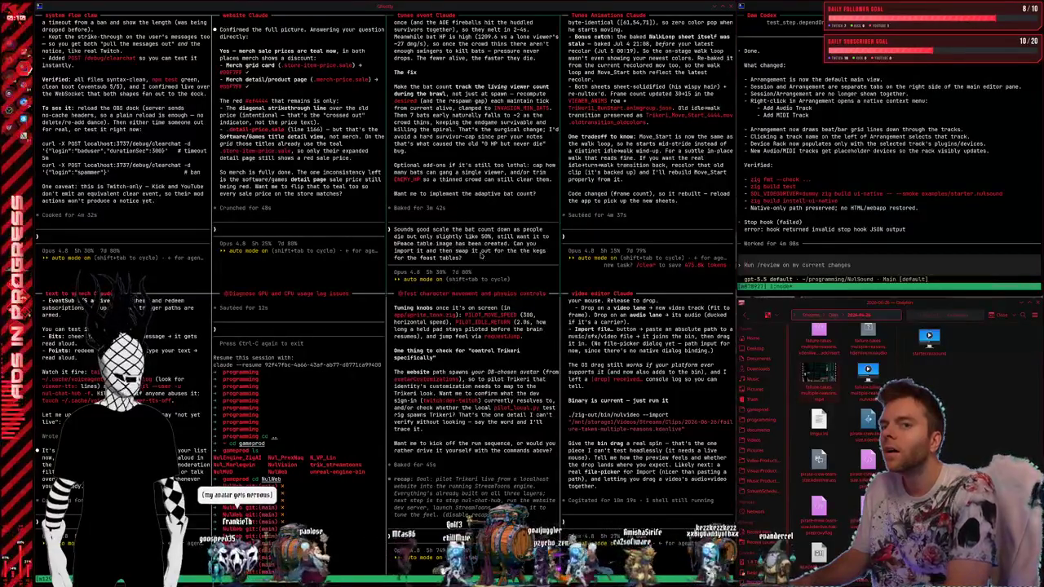
{"action": "type", "text": "e a bit of a challenge,"}
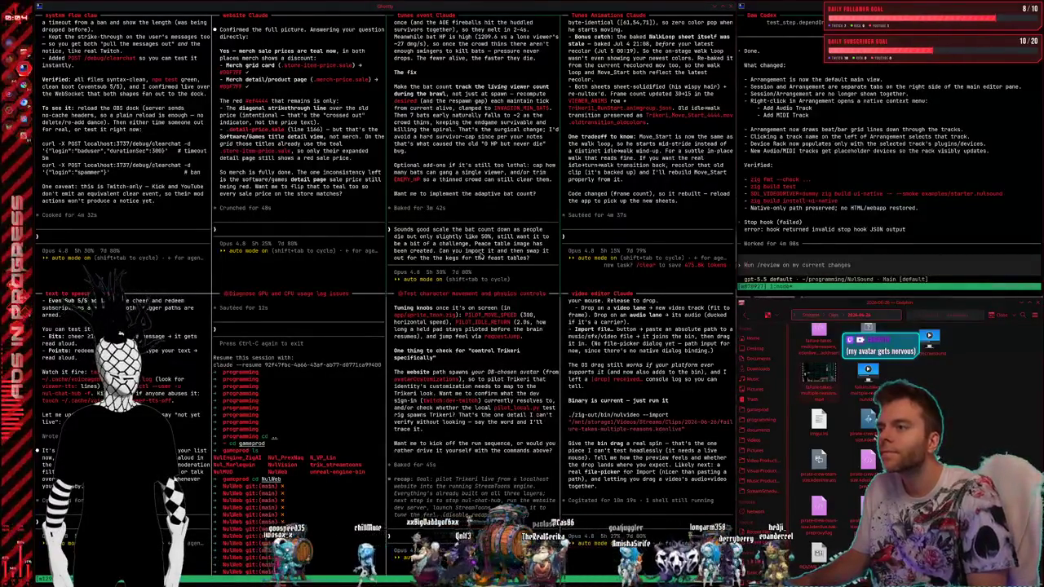
{"action": "key", "text": "BackSpace"}
{"action": "key", "text": "BackSpace"}
{"action": "key", "text": "BackSpace"}
{"action": "type", "text": "east"}
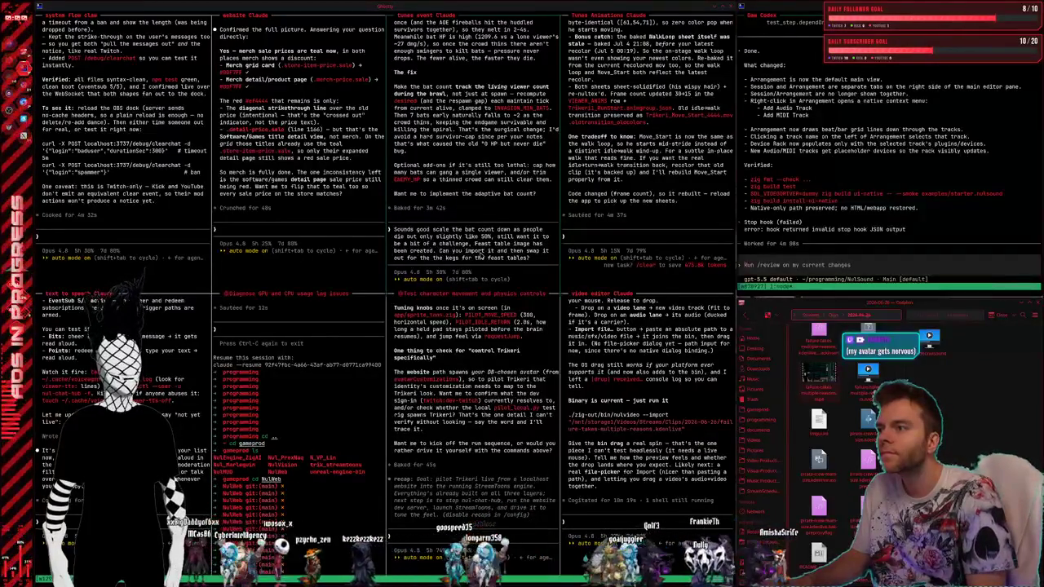
{"action": "type", "text": " btw"}
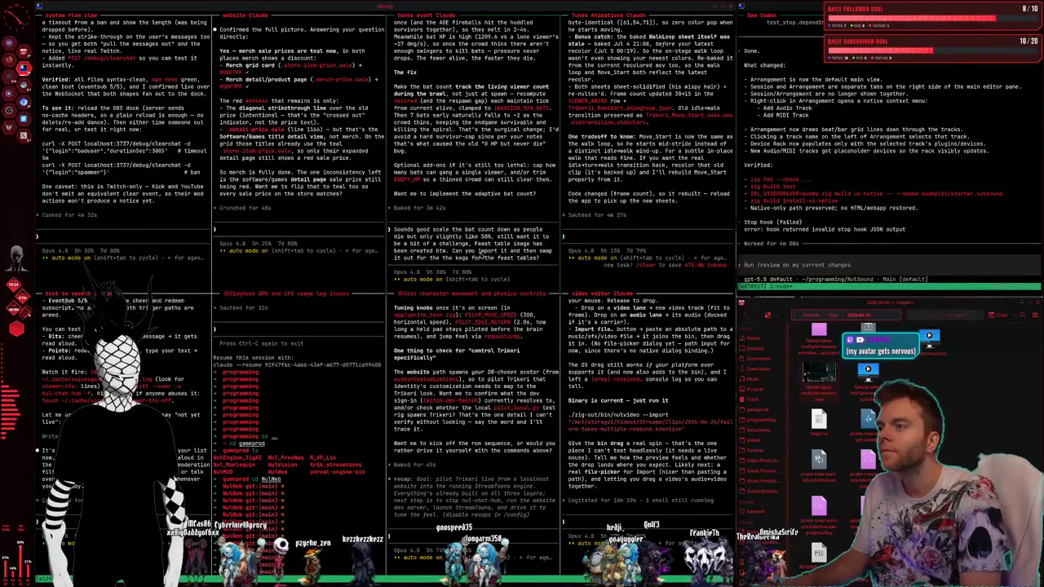
{"action": "key", "text": "Return"}
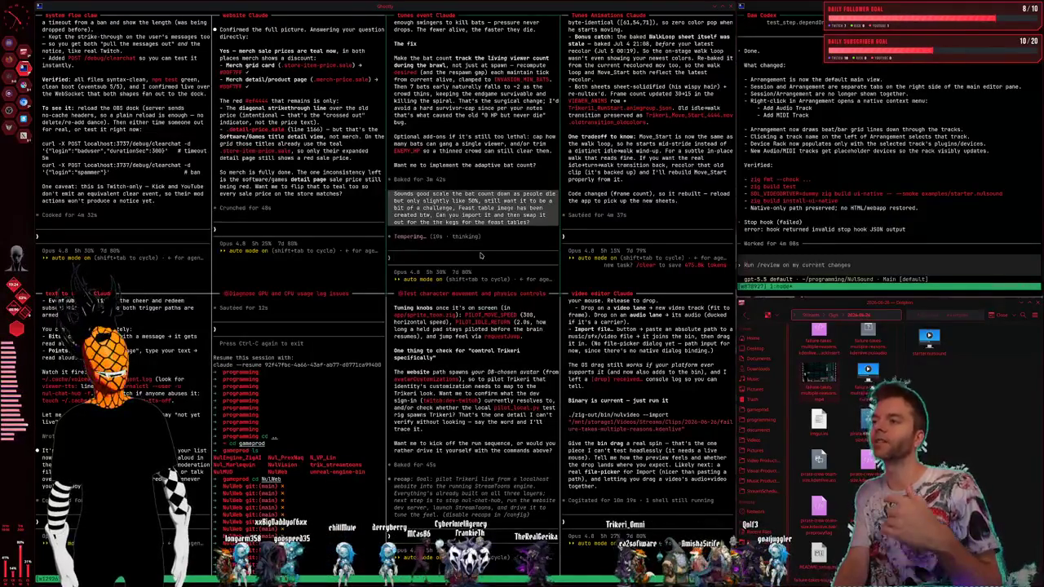
{"action": "key", "text": "super+2"}
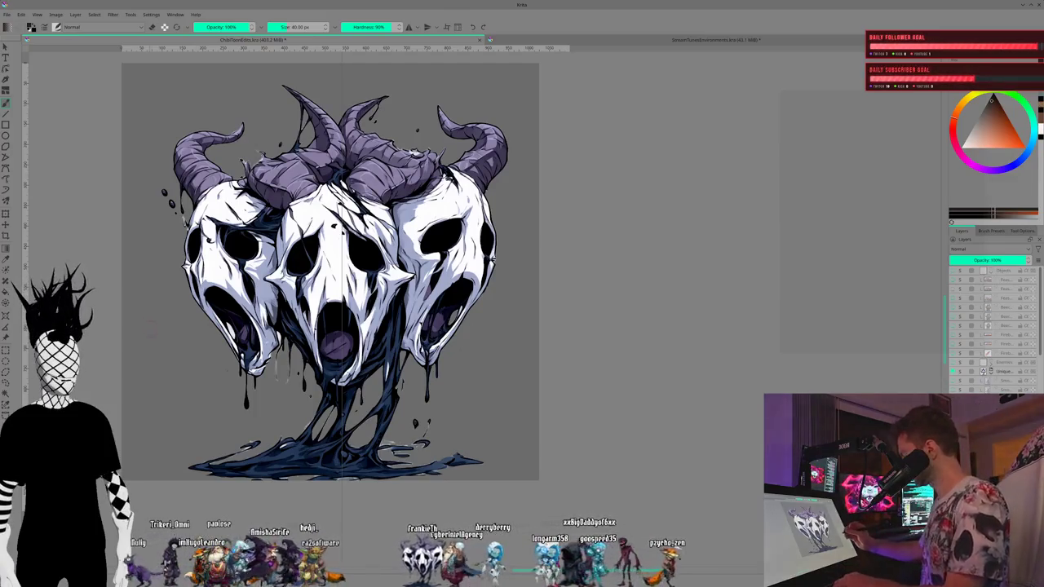
Step: Zoom onto the middle skull's mouths and drips, shrink the brush from 90 px to about 1 px
{"action": "mouse_move", "coordinate": [152, 326]}
{"action": "left_mouse_down"}
{"action": "mouse_move", "coordinate": [249, 380]}
{"action": "mouse_move", "coordinate": [286, 341]}
{"action": "mouse_move", "coordinate": [326, 341]}
{"action": "mouse_move", "coordinate": [261, 341]}
{"action": "mouse_move", "coordinate": [285, 341]}
{"action": "left_mouse_up"}
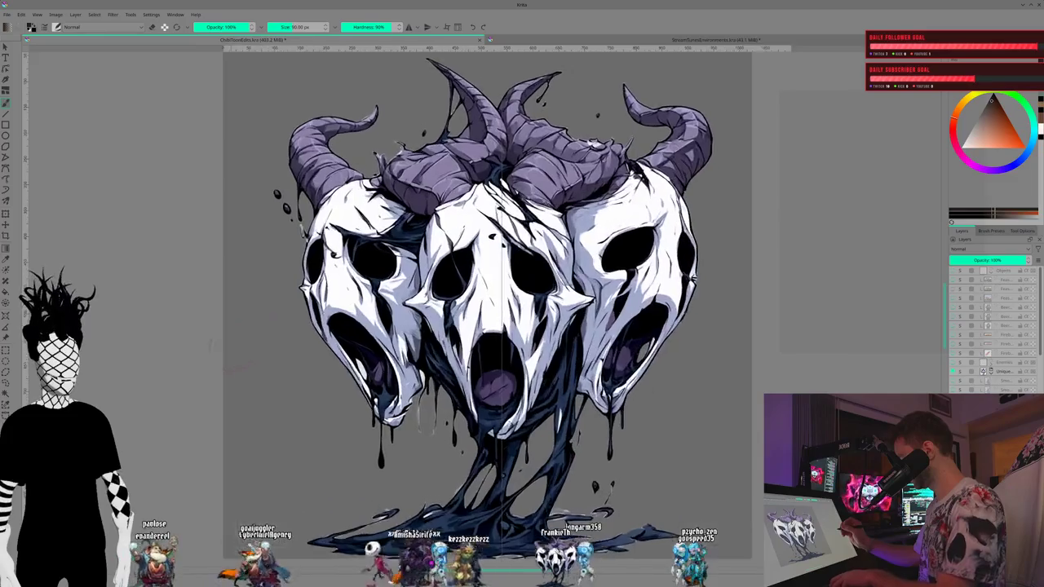
{"action": "left_click_drag", "start_coordinate": [285, 340], "coordinate": [285, 245]}
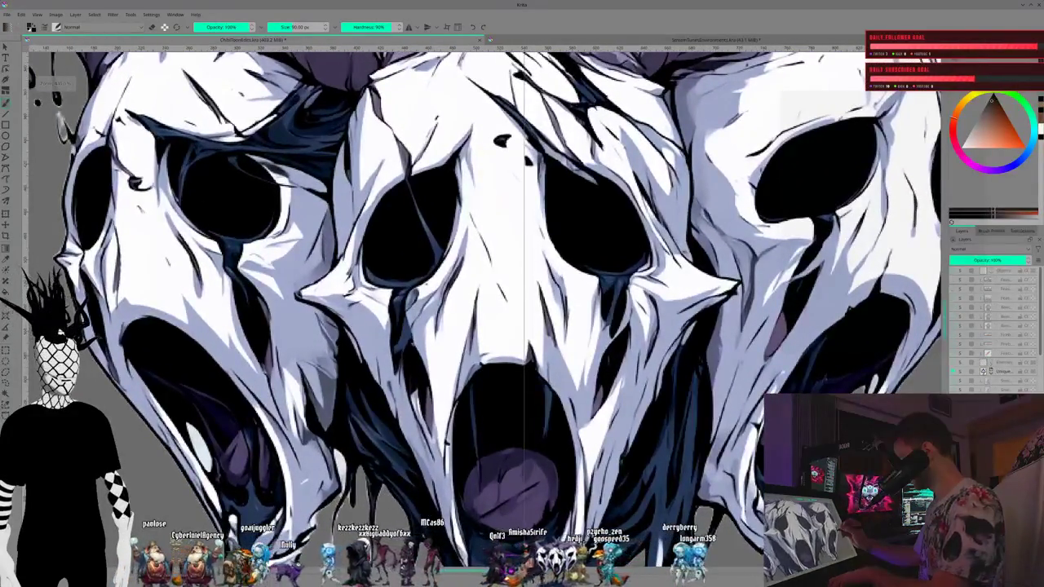
{"action": "left_click_drag", "start_coordinate": [256, 410], "coordinate": [240, 109]}
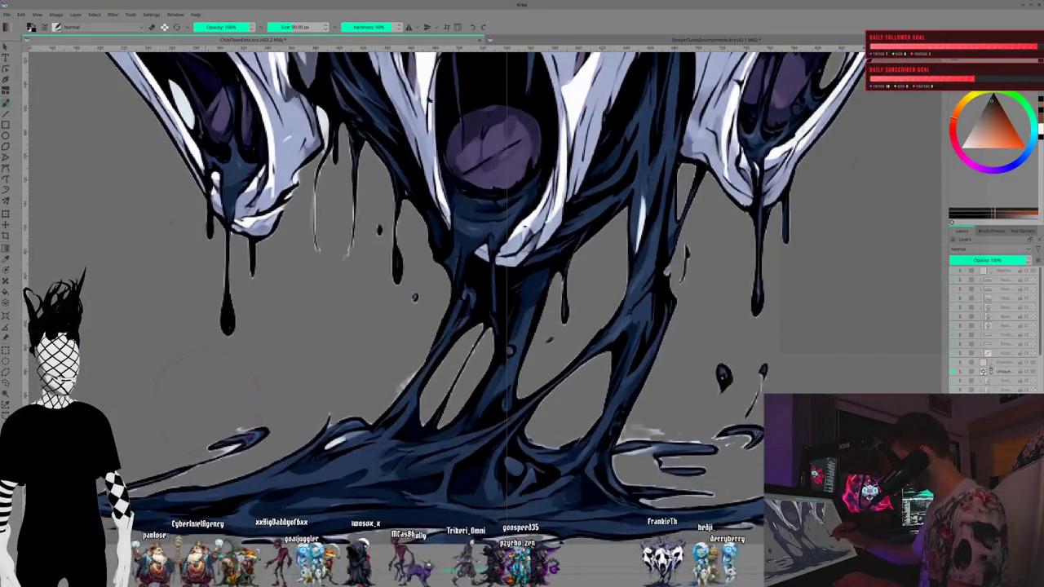
{"action": "left_click", "coordinate": [272, 27]}
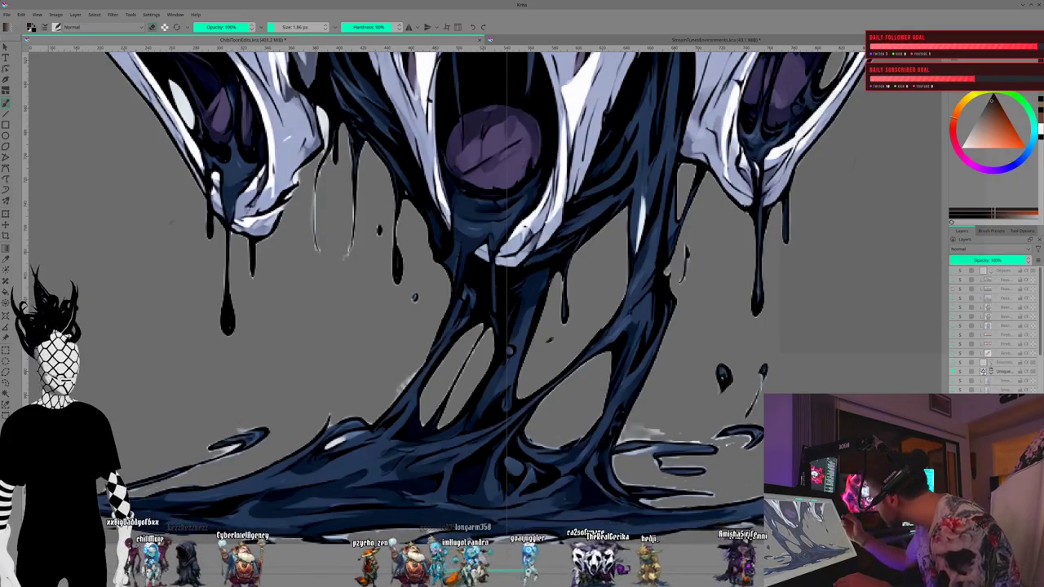
{"action": "left_click", "coordinate": [57, 28]}
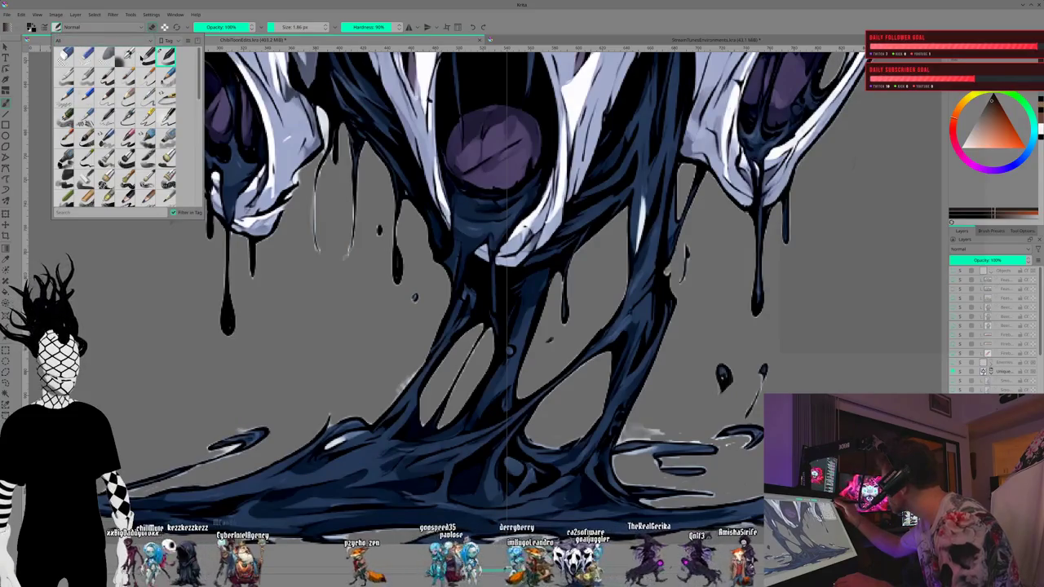
Step: Switch to another brush preset, leaving the brush at about 4.55 px
{"action": "left_click", "coordinate": [87, 96]}
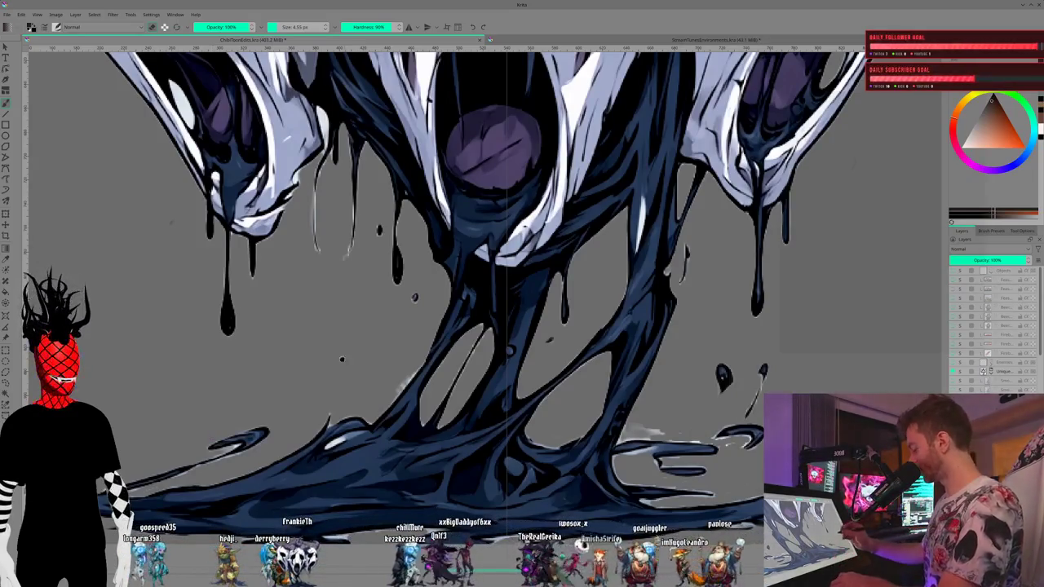
{"action": "left_click_drag", "start_coordinate": [489, 286], "coordinate": [355, 294]}
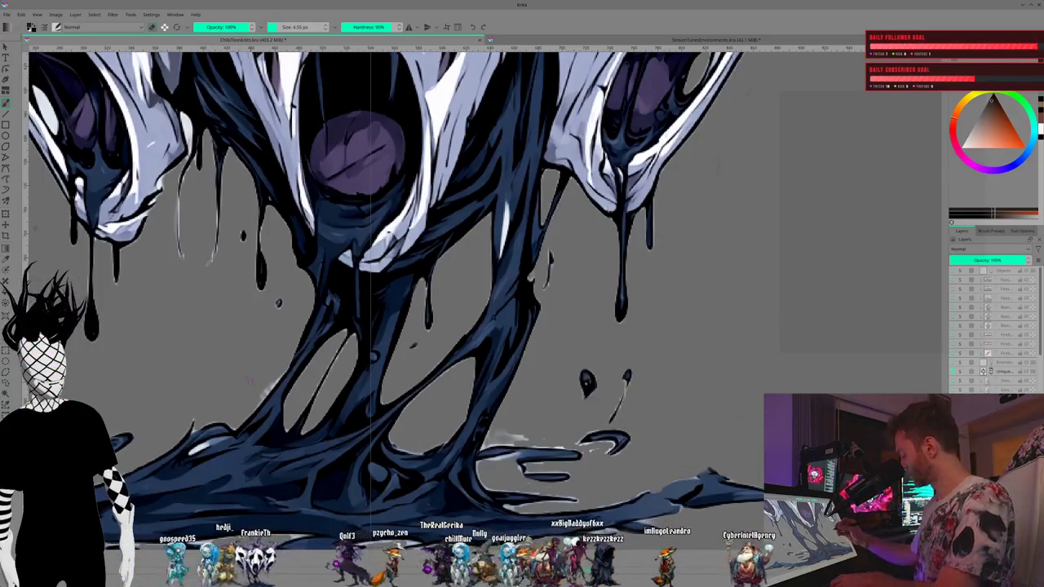
{"action": "scroll", "coordinate": [490, 261], "scroll_direction": "up", "scroll_amount": 1}
{"action": "scroll", "coordinate": [490, 261], "scroll_direction": "up", "scroll_amount": 1}
{"action": "scroll", "coordinate": [489, 261], "scroll_direction": "up", "scroll_amount": 1}
{"action": "scroll", "coordinate": [489, 261], "scroll_direction": "up", "scroll_amount": 1}
{"action": "scroll", "coordinate": [490, 273], "scroll_direction": "up", "scroll_amount": 1}
{"action": "scroll", "coordinate": [489, 273], "scroll_direction": "up", "scroll_amount": 1}
{"action": "scroll", "coordinate": [489, 274], "scroll_direction": "up", "scroll_amount": 1}
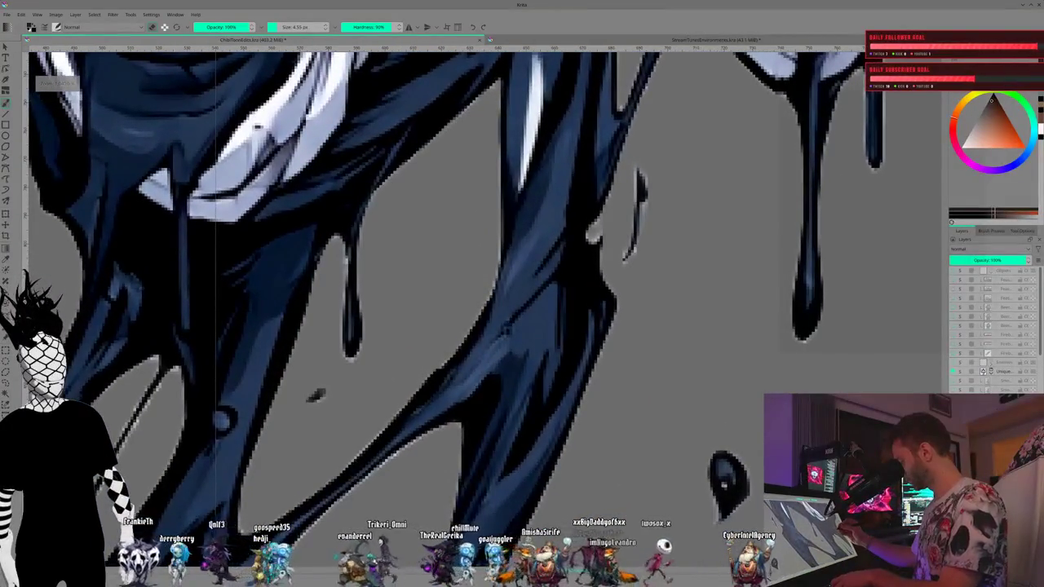
{"action": "scroll", "coordinate": [489, 278], "scroll_direction": "down", "scroll_amount": 3}
{"action": "scroll", "coordinate": [490, 278], "scroll_direction": "up", "scroll_amount": 3}
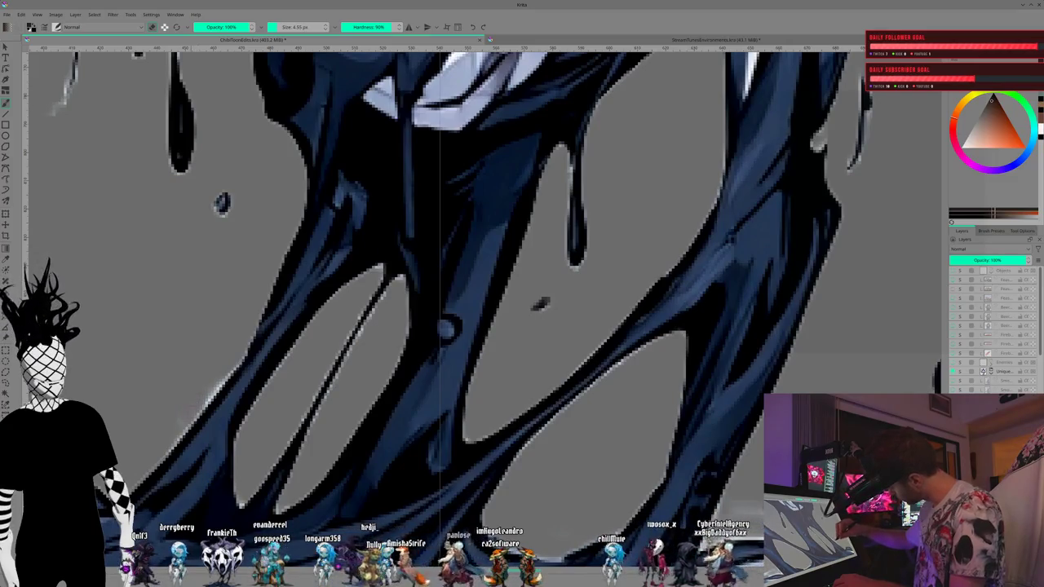
{"action": "scroll", "coordinate": [489, 277], "scroll_direction": "down", "scroll_amount": 3}
{"action": "scroll", "coordinate": [489, 277], "scroll_direction": "up", "scroll_amount": 3}
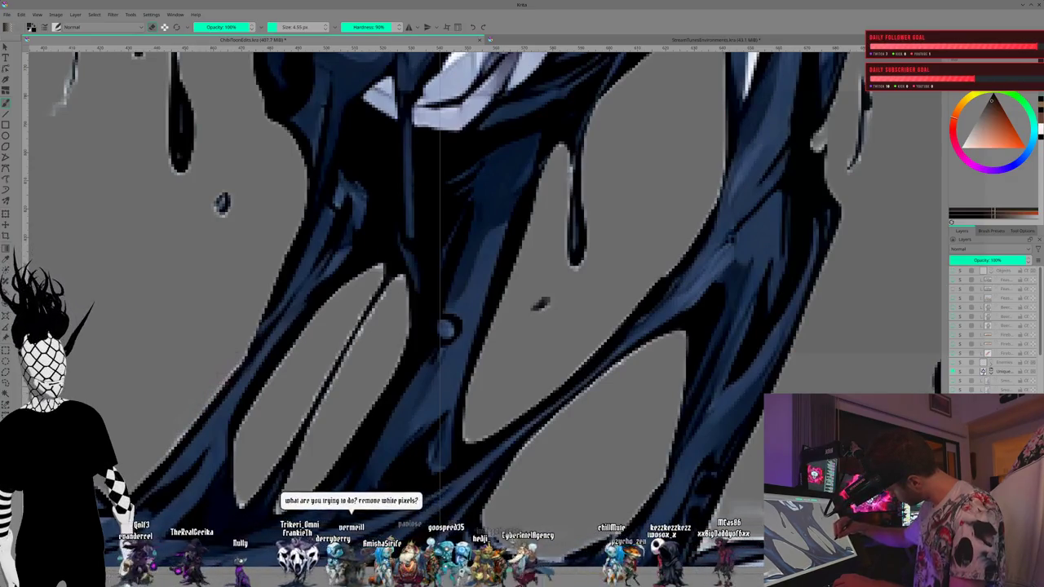
{"action": "scroll", "coordinate": [490, 277], "scroll_direction": "down", "scroll_amount": 3}
{"action": "scroll", "coordinate": [490, 277], "scroll_direction": "up", "scroll_amount": 3}
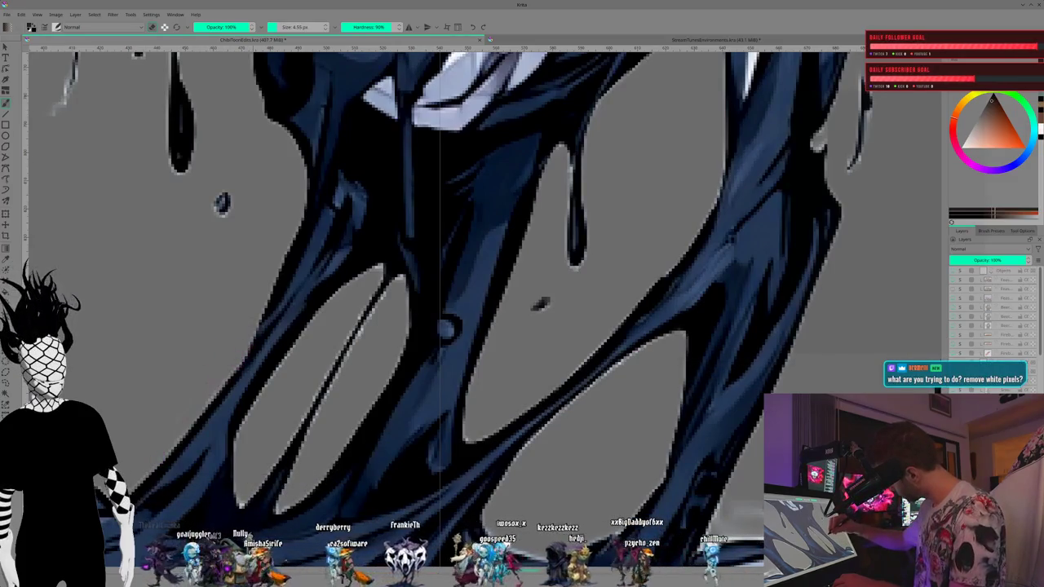
{"action": "scroll", "coordinate": [256, 352], "scroll_direction": "down", "scroll_amount": 3}
{"action": "scroll", "coordinate": [309, 359], "scroll_direction": "up", "scroll_amount": 3}
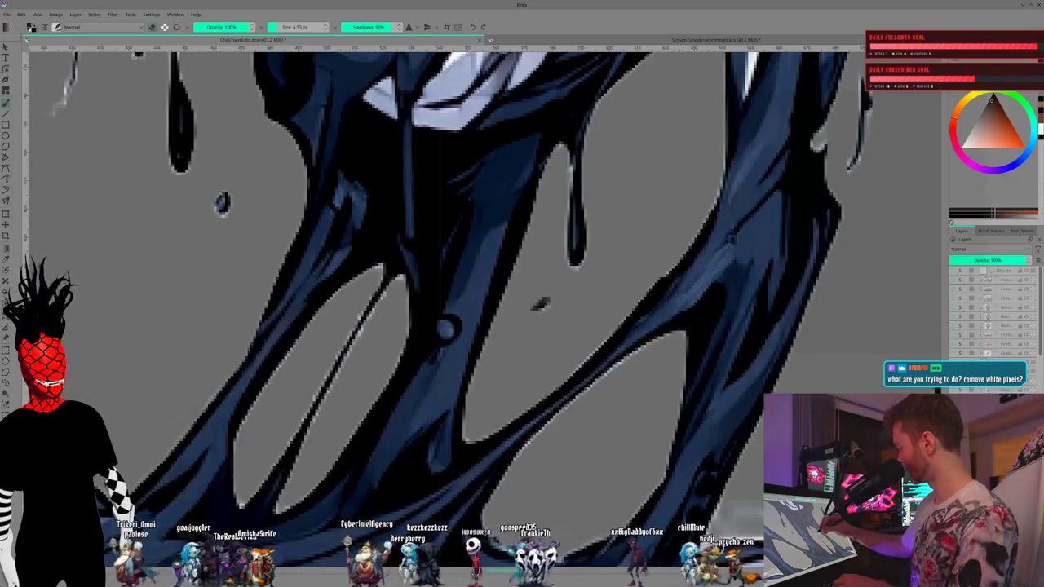
{"action": "scroll", "coordinate": [440, 310], "scroll_direction": "down", "scroll_amount": 2}
{"action": "scroll", "coordinate": [440, 310], "scroll_direction": "up", "scroll_amount": 2}
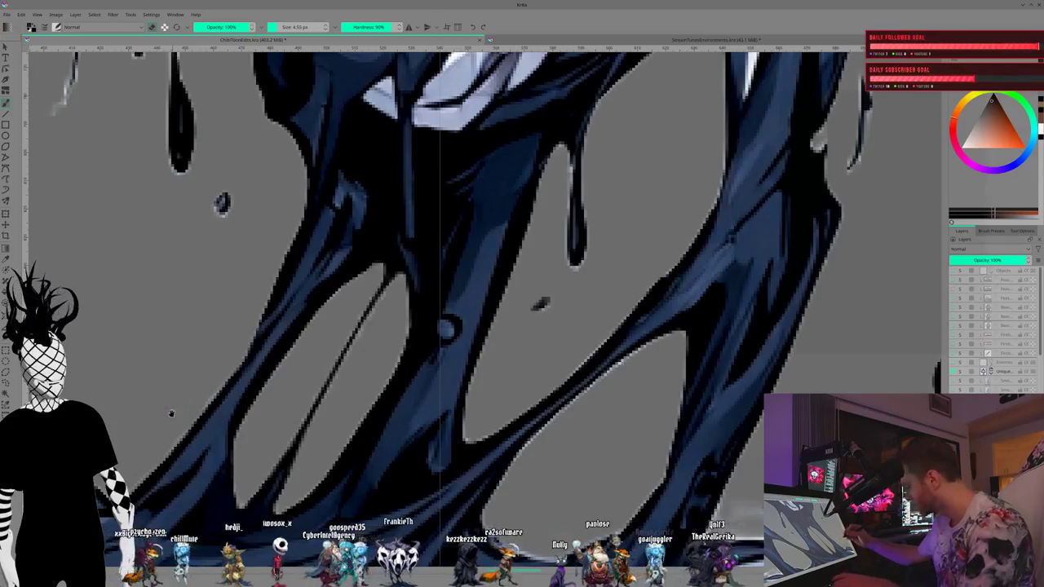
{"action": "scroll", "coordinate": [281, 417], "scroll_direction": "up", "scroll_amount": 3}
{"action": "scroll", "coordinate": [281, 417], "scroll_direction": "up", "scroll_amount": 3}
{"action": "scroll", "coordinate": [281, 417], "scroll_direction": "left", "scroll_amount": 2}
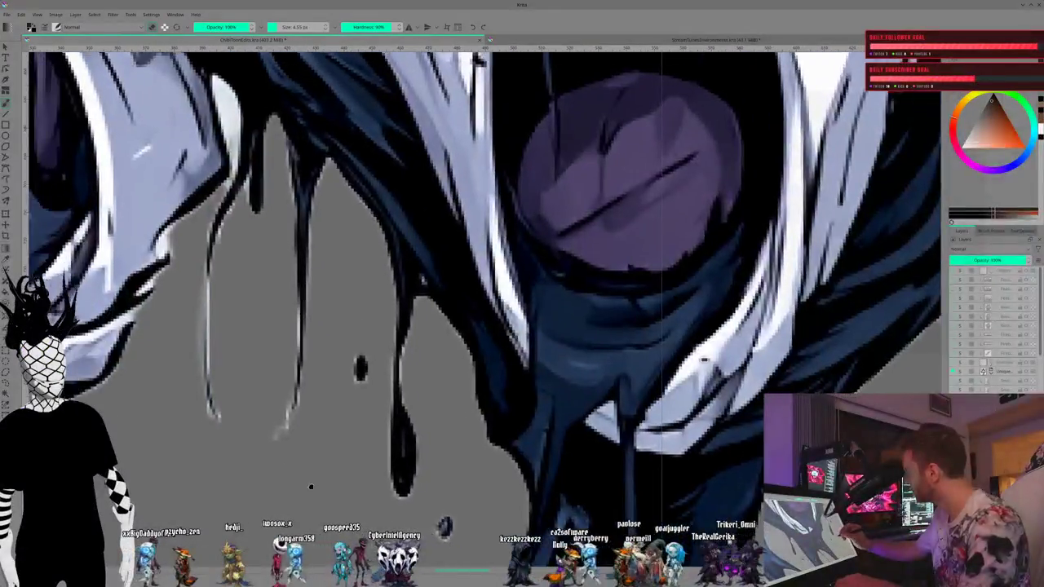
{"action": "scroll", "coordinate": [281, 418], "scroll_direction": "left", "scroll_amount": 2}
{"action": "scroll", "coordinate": [321, 514], "scroll_direction": "left", "scroll_amount": 2}
{"action": "scroll", "coordinate": [321, 514], "scroll_direction": "right", "scroll_amount": 2}
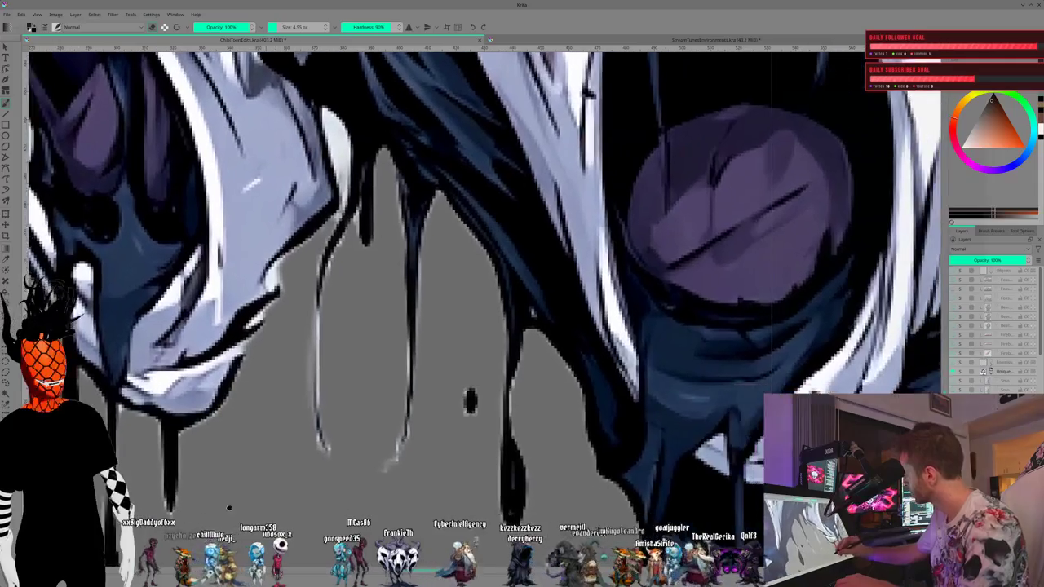
{"action": "scroll", "coordinate": [322, 514], "scroll_direction": "right", "scroll_amount": 1}
{"action": "scroll", "coordinate": [322, 514], "scroll_direction": "right", "scroll_amount": 1}
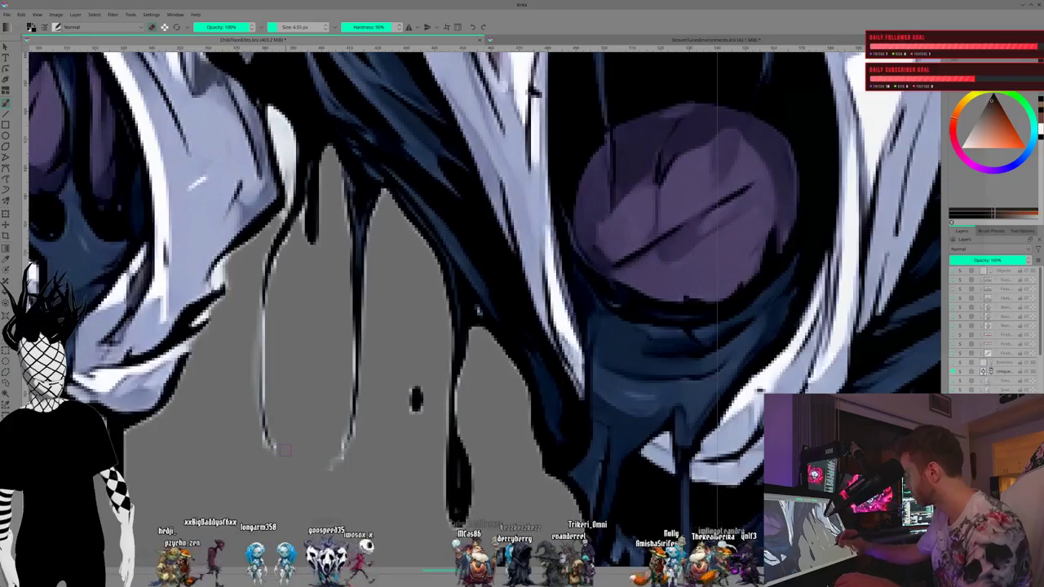
{"action": "scroll", "coordinate": [285, 450], "scroll_direction": "down", "scroll_amount": 1}
{"action": "scroll", "coordinate": [284, 449], "scroll_direction": "down", "scroll_amount": 1}
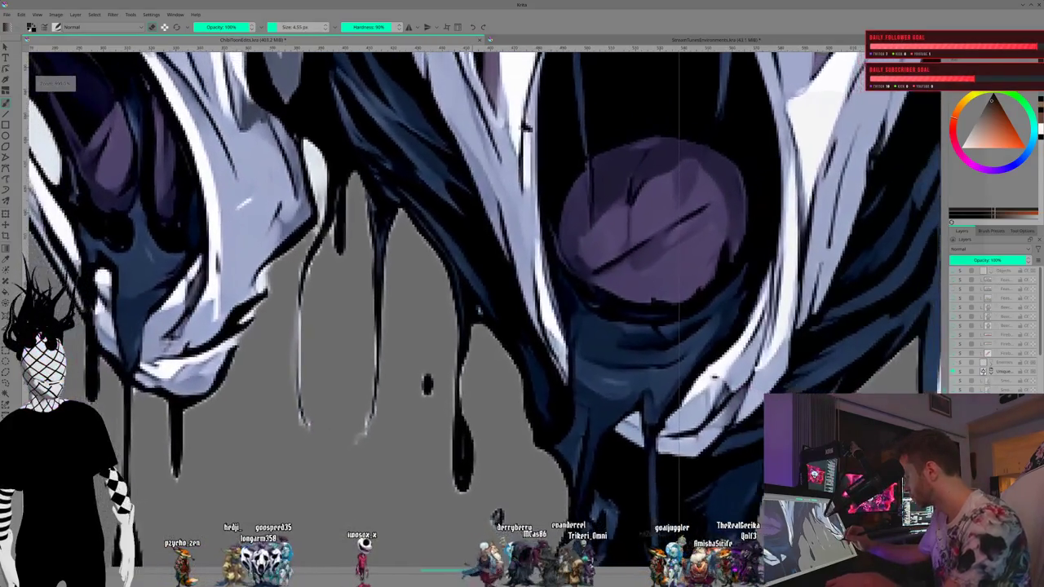
{"action": "scroll", "coordinate": [284, 449], "scroll_direction": "down", "scroll_amount": 1}
{"action": "scroll", "coordinate": [383, 408], "scroll_direction": "down", "scroll_amount": 1}
{"action": "scroll", "coordinate": [522, 285], "scroll_direction": "down", "scroll_amount": 2}
{"action": "scroll", "coordinate": [522, 286], "scroll_direction": "down", "scroll_amount": 2}
{"action": "scroll", "coordinate": [523, 285], "scroll_direction": "down", "scroll_amount": 2}
{"action": "scroll", "coordinate": [522, 286], "scroll_direction": "down", "scroll_amount": 2}
{"action": "scroll", "coordinate": [487, 304], "scroll_direction": "down", "scroll_amount": 3}
{"action": "scroll", "coordinate": [487, 303], "scroll_direction": "down", "scroll_amount": 3}
{"action": "scroll", "coordinate": [487, 304], "scroll_direction": "up", "scroll_amount": 5}
{"action": "scroll", "coordinate": [487, 304], "scroll_direction": "up", "scroll_amount": 2}
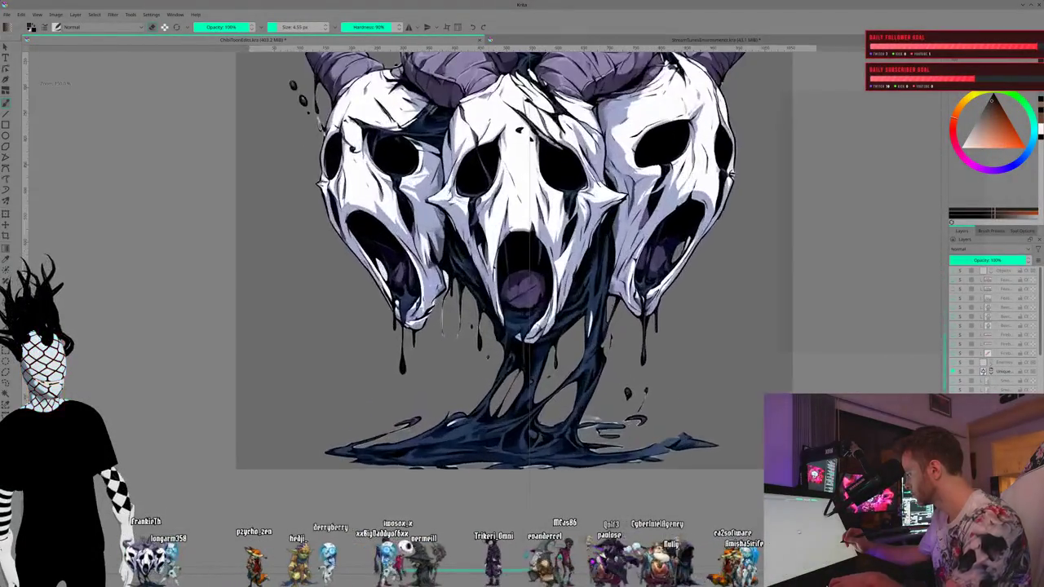
{"action": "scroll", "coordinate": [487, 304], "scroll_direction": "up", "scroll_amount": 1}
{"action": "scroll", "coordinate": [487, 304], "scroll_direction": "up", "scroll_amount": 1}
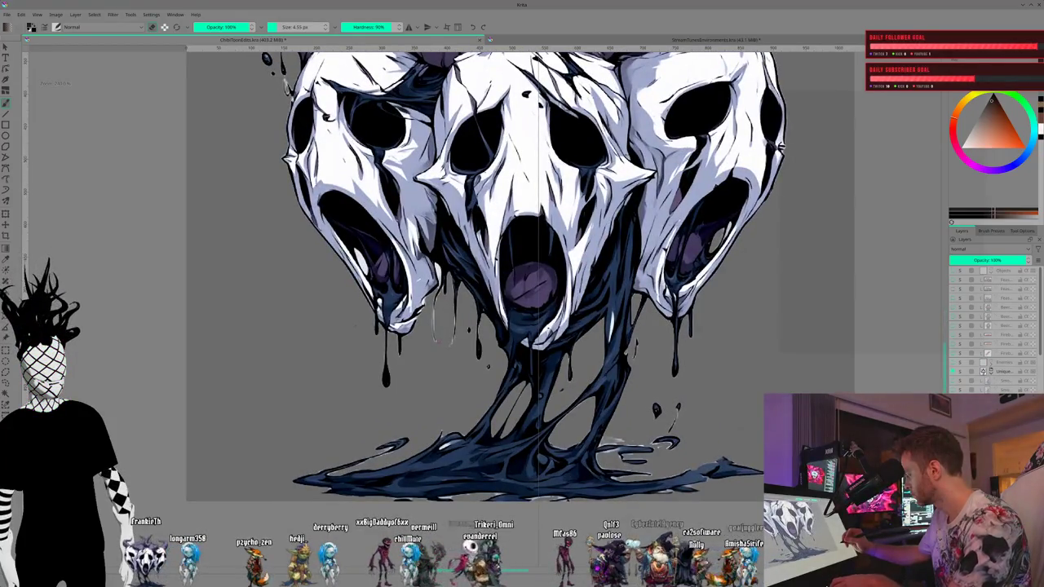
{"action": "scroll", "coordinate": [487, 304], "scroll_direction": "up", "scroll_amount": 1}
{"action": "scroll", "coordinate": [487, 304], "scroll_direction": "up", "scroll_amount": 1}
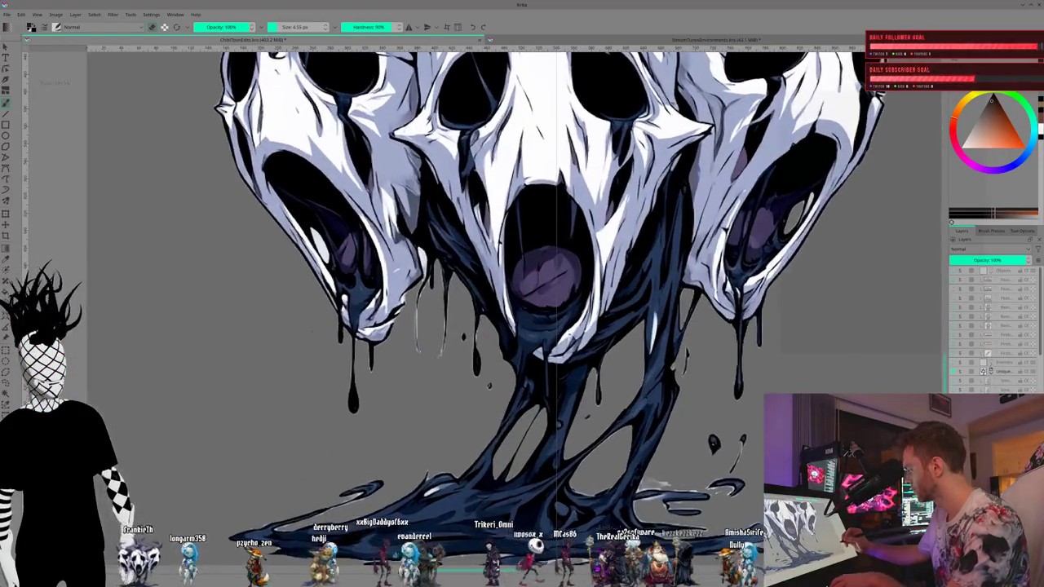
{"action": "scroll", "coordinate": [487, 303], "scroll_direction": "up", "scroll_amount": 1}
{"action": "scroll", "coordinate": [487, 303], "scroll_direction": "up", "scroll_amount": 1}
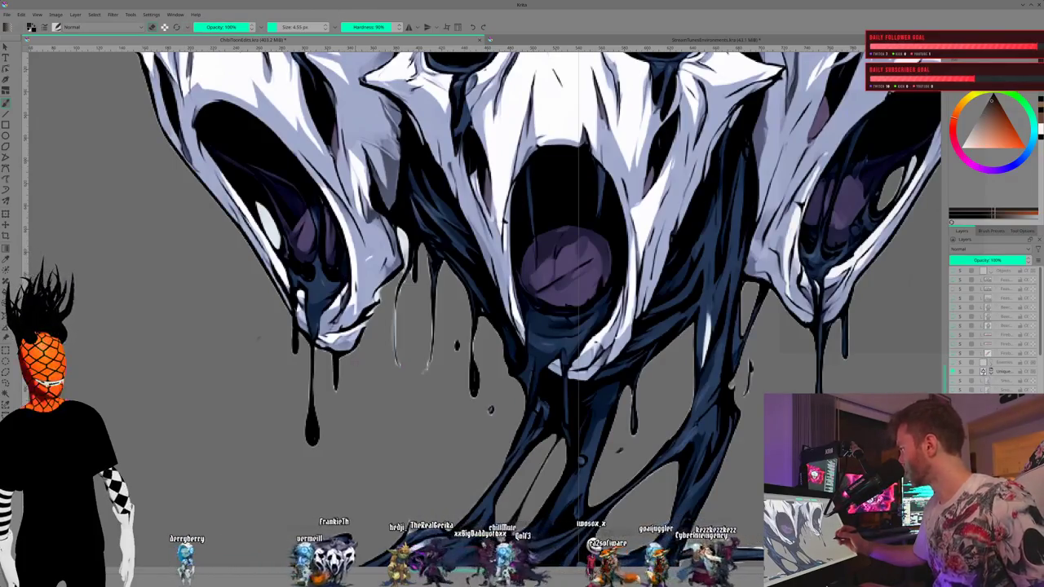
{"action": "scroll", "coordinate": [435, 383], "scroll_direction": "up", "scroll_amount": 1}
{"action": "scroll", "coordinate": [435, 384], "scroll_direction": "up", "scroll_amount": 1}
{"action": "scroll", "coordinate": [435, 383], "scroll_direction": "up", "scroll_amount": 1}
{"action": "scroll", "coordinate": [435, 383], "scroll_direction": "up", "scroll_amount": 1}
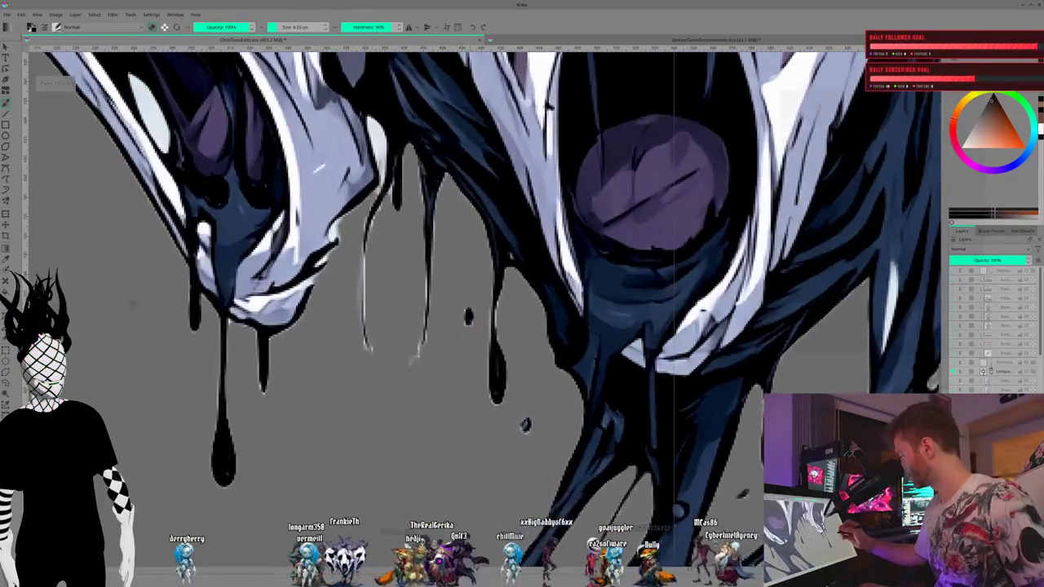
{"action": "scroll", "coordinate": [524, 425], "scroll_direction": "down", "scroll_amount": 1}
{"action": "scroll", "coordinate": [524, 416], "scroll_direction": "down", "scroll_amount": 1}
{"action": "scroll", "coordinate": [524, 392], "scroll_direction": "down", "scroll_amount": 1}
{"action": "scroll", "coordinate": [524, 373], "scroll_direction": "down", "scroll_amount": 1}
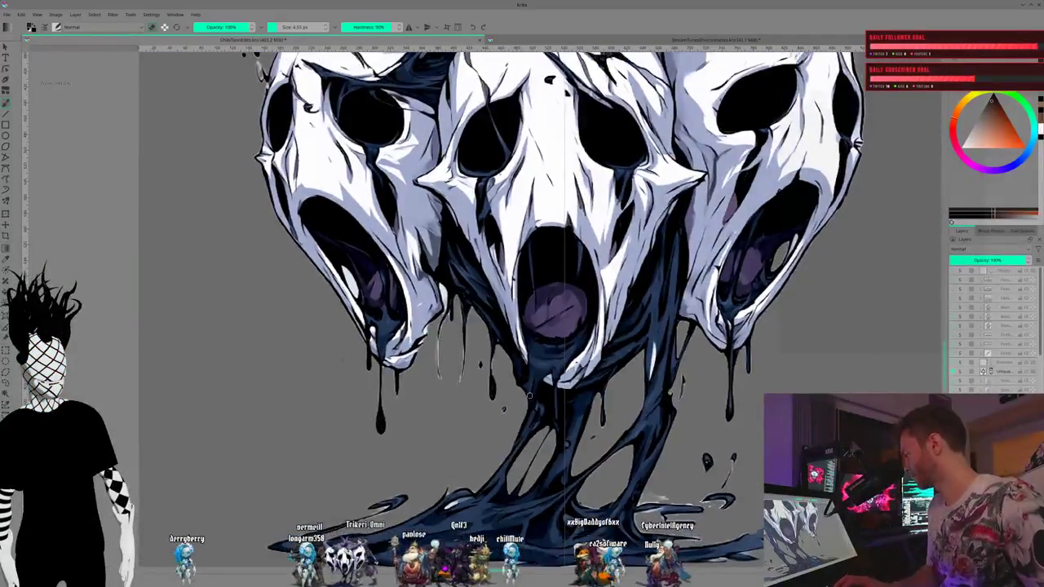
{"action": "scroll", "coordinate": [524, 373], "scroll_direction": "down", "scroll_amount": 1}
{"action": "scroll", "coordinate": [457, 400], "scroll_direction": "up", "scroll_amount": 1}
{"action": "scroll", "coordinate": [447, 405], "scroll_direction": "up", "scroll_amount": 1}
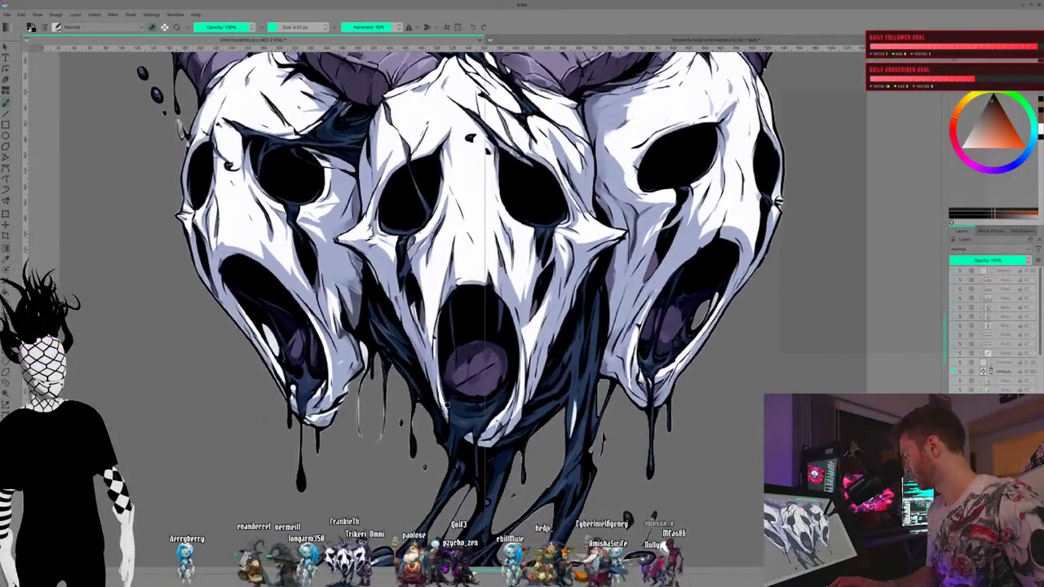
{"action": "left_click_drag", "start_coordinate": [447, 405], "coordinate": [479, 375]}
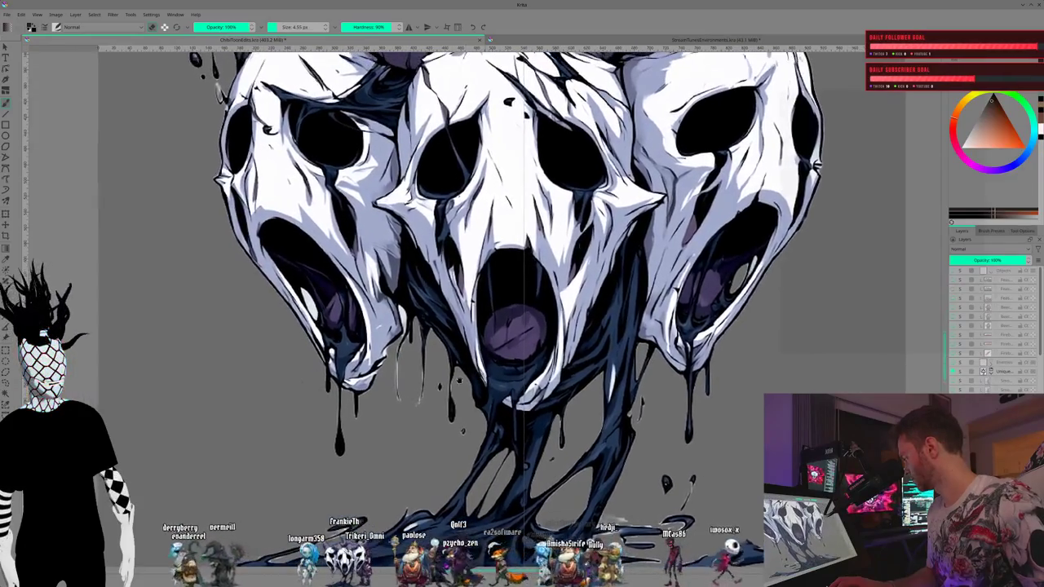
{"action": "scroll", "coordinate": [457, 367], "scroll_direction": "up", "scroll_amount": 1}
{"action": "scroll", "coordinate": [433, 363], "scroll_direction": "up", "scroll_amount": 1}
{"action": "scroll", "coordinate": [414, 359], "scroll_direction": "up", "scroll_amount": 1}
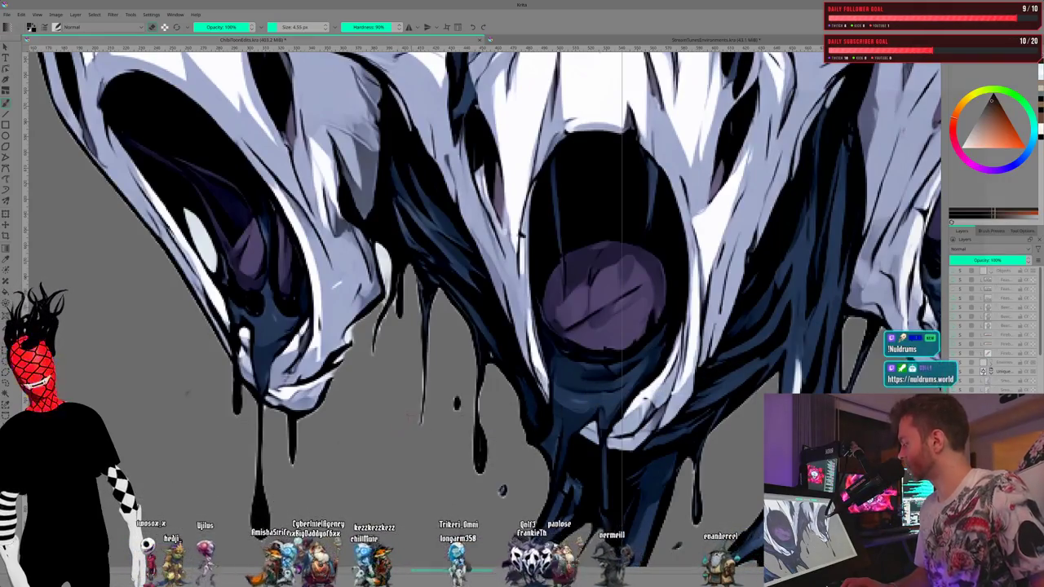
{"action": "scroll", "coordinate": [425, 462], "scroll_direction": "down", "scroll_amount": 3}
{"action": "scroll", "coordinate": [534, 441], "scroll_direction": "up", "scroll_amount": 3}
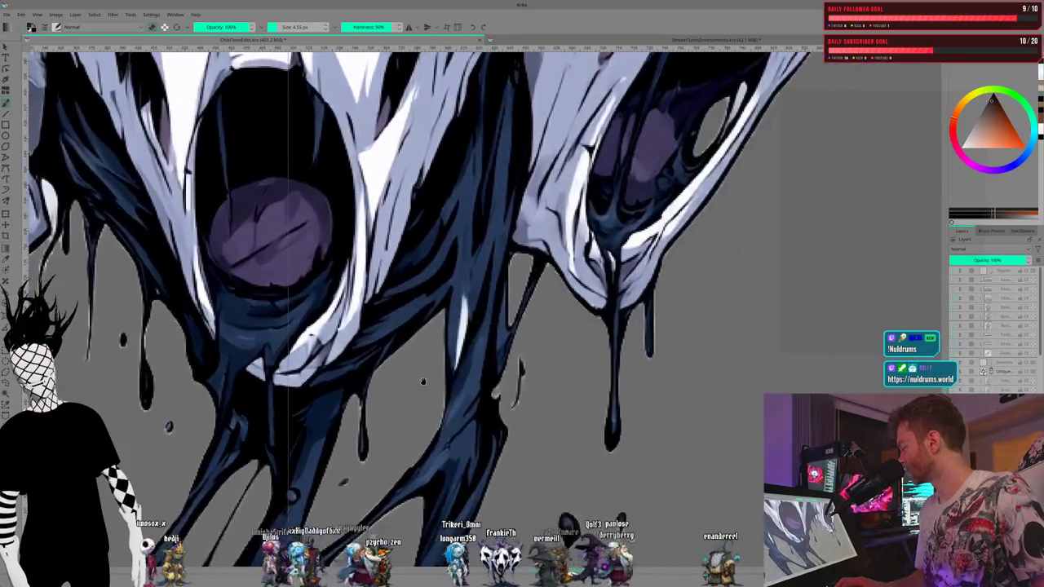
{"action": "left_click_drag", "start_coordinate": [534, 442], "coordinate": [450, 369]}
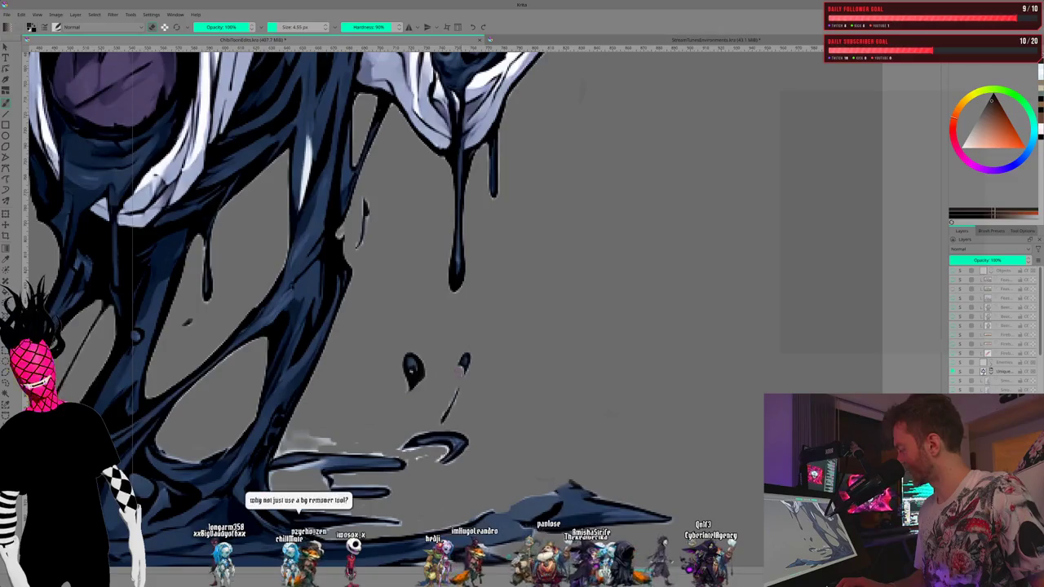
{"action": "mouse_move", "coordinate": [412, 371]}
{"action": "left_mouse_down"}
{"action": "mouse_move", "coordinate": [496, 359]}
{"action": "mouse_move", "coordinate": [617, 401]}
{"action": "left_mouse_up"}
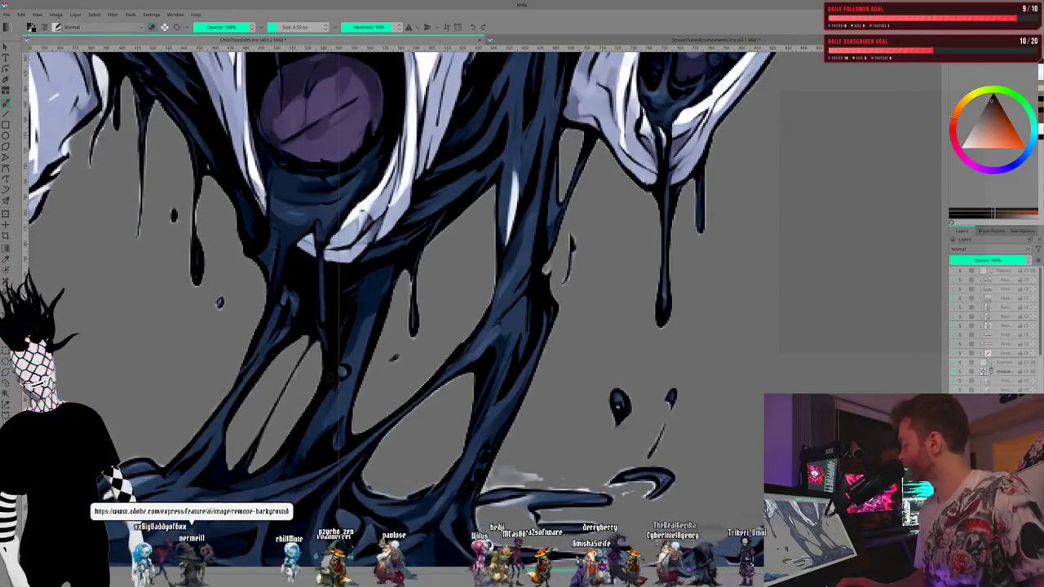
{"action": "left_click_drag", "start_coordinate": [138, 385], "coordinate": [326, 355]}
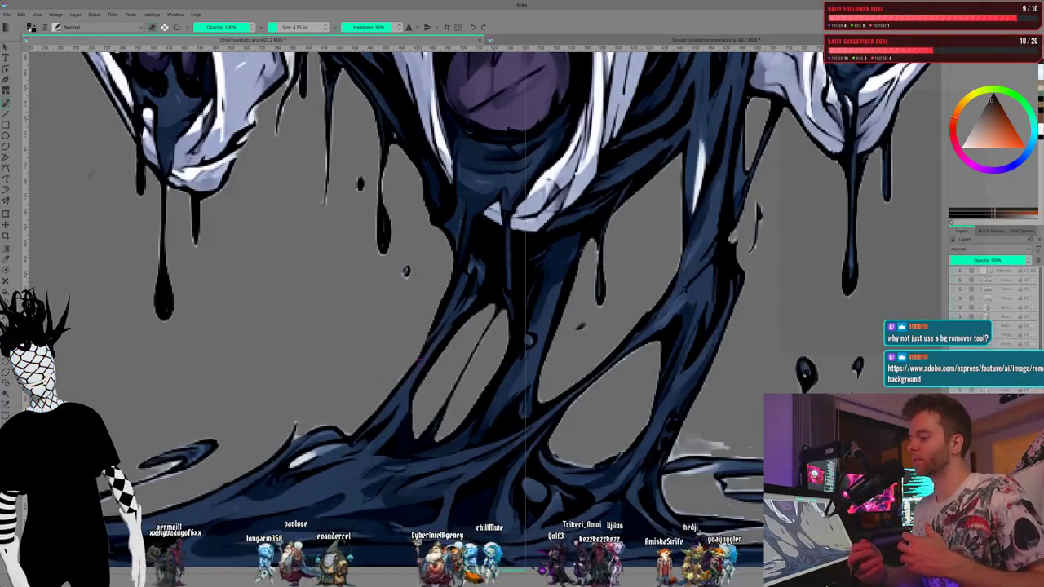
{"action": "scroll", "coordinate": [419, 363], "scroll_direction": "left", "scroll_amount": 5}
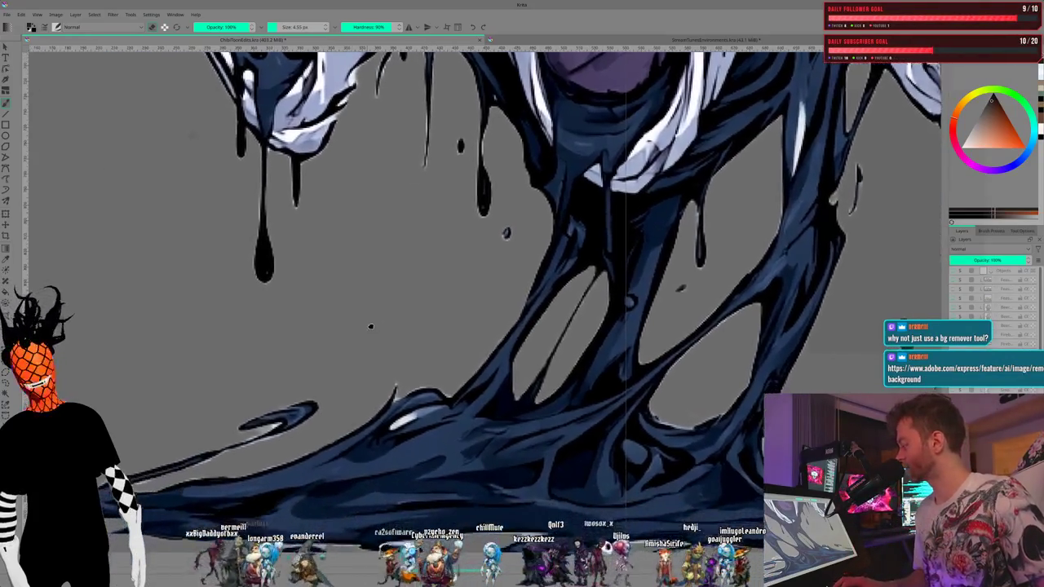
Step: Zoom in on the pale smear under the drips and set brush Hardness to 100%
{"action": "scroll", "coordinate": [418, 327], "scroll_direction": "down", "scroll_amount": 2}
{"action": "scroll", "coordinate": [418, 327], "scroll_direction": "up", "scroll_amount": 5}
{"action": "scroll", "coordinate": [360, 471], "scroll_direction": "up", "scroll_amount": 3}
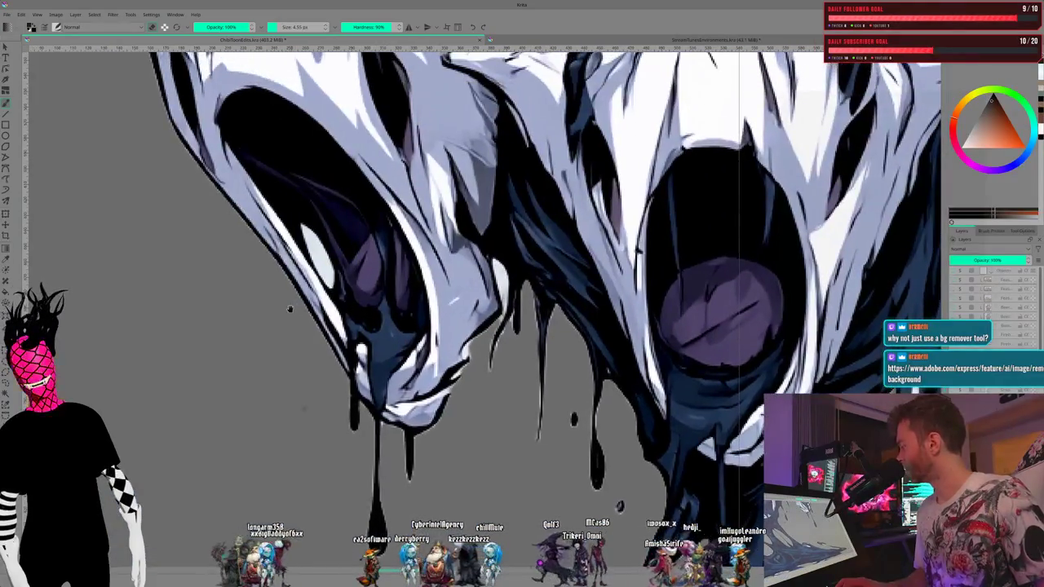
{"action": "scroll", "coordinate": [361, 470], "scroll_direction": "up", "scroll_amount": 3}
{"action": "scroll", "coordinate": [361, 471], "scroll_direction": "down", "scroll_amount": 2}
{"action": "scroll", "coordinate": [343, 407], "scroll_direction": "up", "scroll_amount": 5}
{"action": "scroll", "coordinate": [333, 351], "scroll_direction": "up", "scroll_amount": 2}
{"action": "scroll", "coordinate": [333, 351], "scroll_direction": "down", "scroll_amount": 2}
{"action": "scroll", "coordinate": [330, 356], "scroll_direction": "down", "scroll_amount": 1}
{"action": "scroll", "coordinate": [326, 361], "scroll_direction": "up", "scroll_amount": 2}
{"action": "scroll", "coordinate": [326, 361], "scroll_direction": "up", "scroll_amount": 1}
{"action": "scroll", "coordinate": [326, 361], "scroll_direction": "up", "scroll_amount": 1}
{"action": "scroll", "coordinate": [325, 362], "scroll_direction": "up", "scroll_amount": 1}
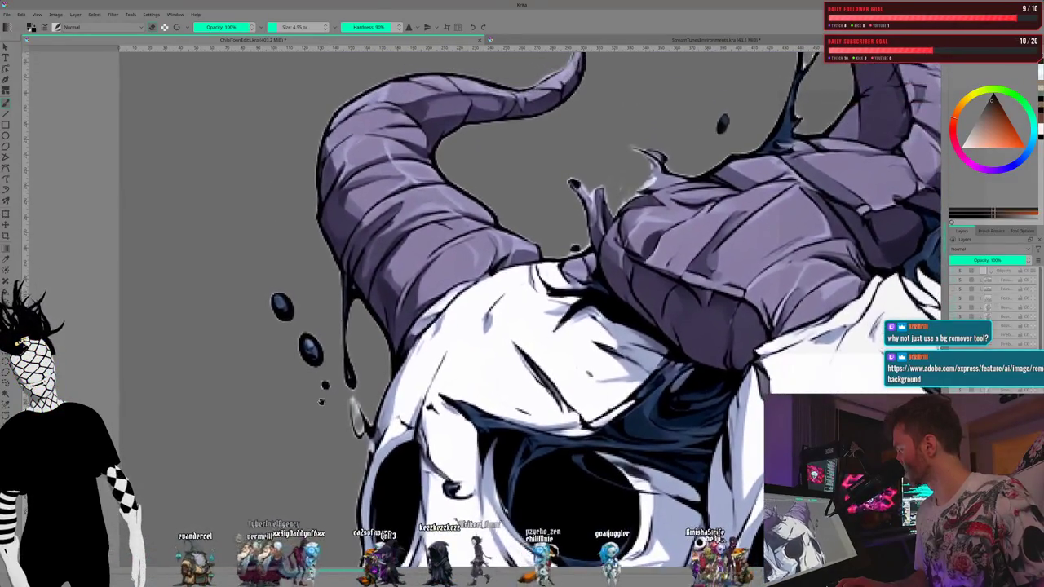
{"action": "scroll", "coordinate": [353, 402], "scroll_direction": "up", "scroll_amount": 1}
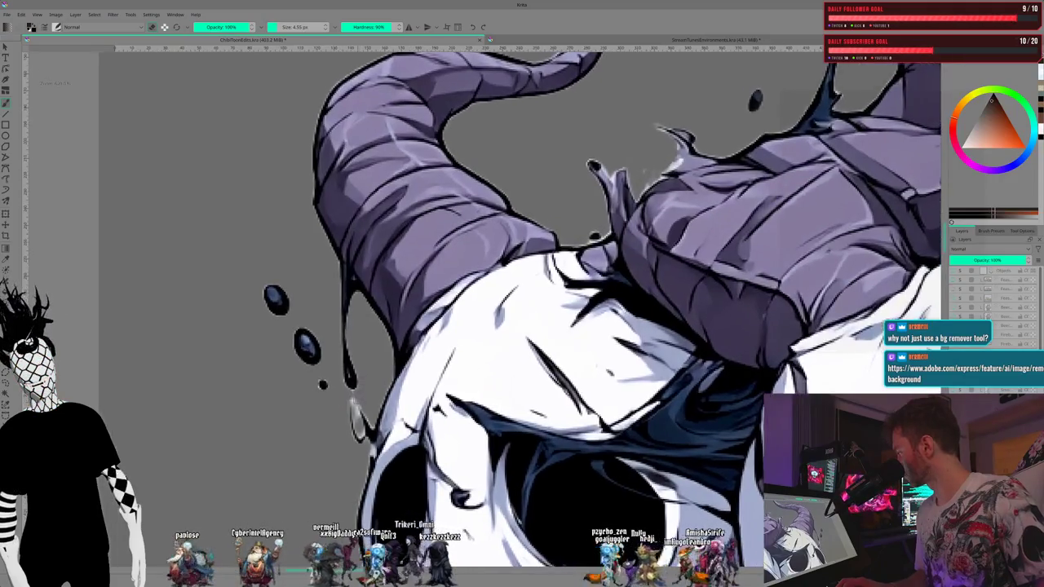
{"action": "scroll", "coordinate": [353, 402], "scroll_direction": "up", "scroll_amount": 1}
{"action": "scroll", "coordinate": [353, 402], "scroll_direction": "up", "scroll_amount": 1}
{"action": "scroll", "coordinate": [354, 402], "scroll_direction": "up", "scroll_amount": 1}
{"action": "scroll", "coordinate": [405, 315], "scroll_direction": "up", "scroll_amount": 1}
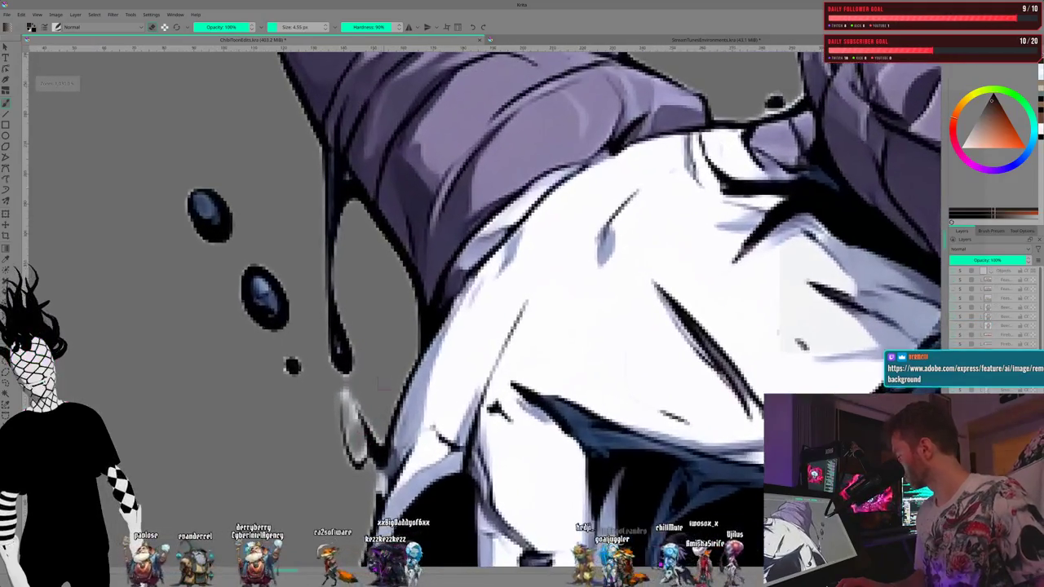
{"action": "scroll", "coordinate": [405, 315], "scroll_direction": "down", "scroll_amount": 2}
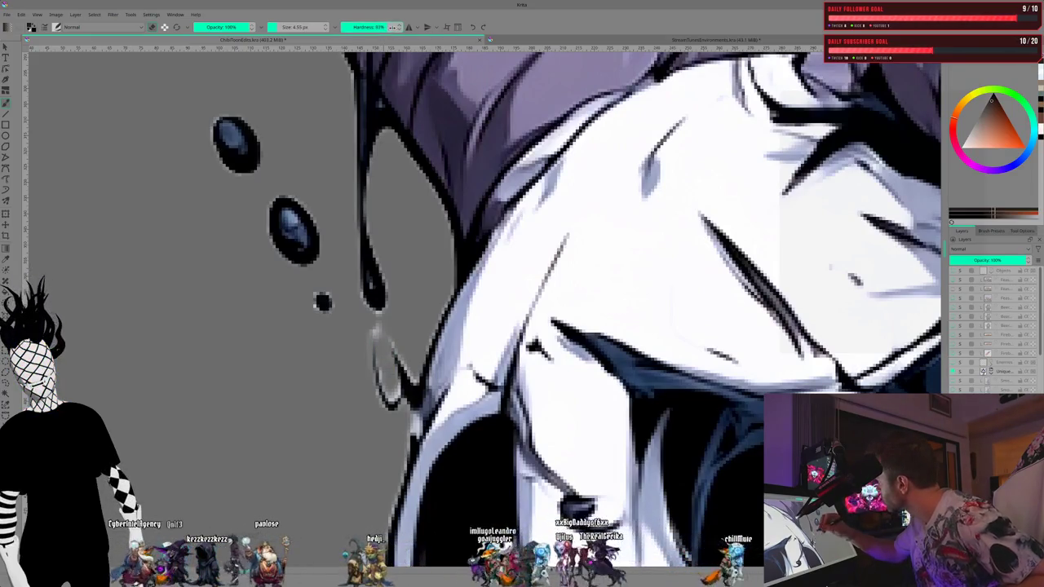
{"action": "left_click_drag", "start_coordinate": [397, 27], "coordinate": [410, 18]}
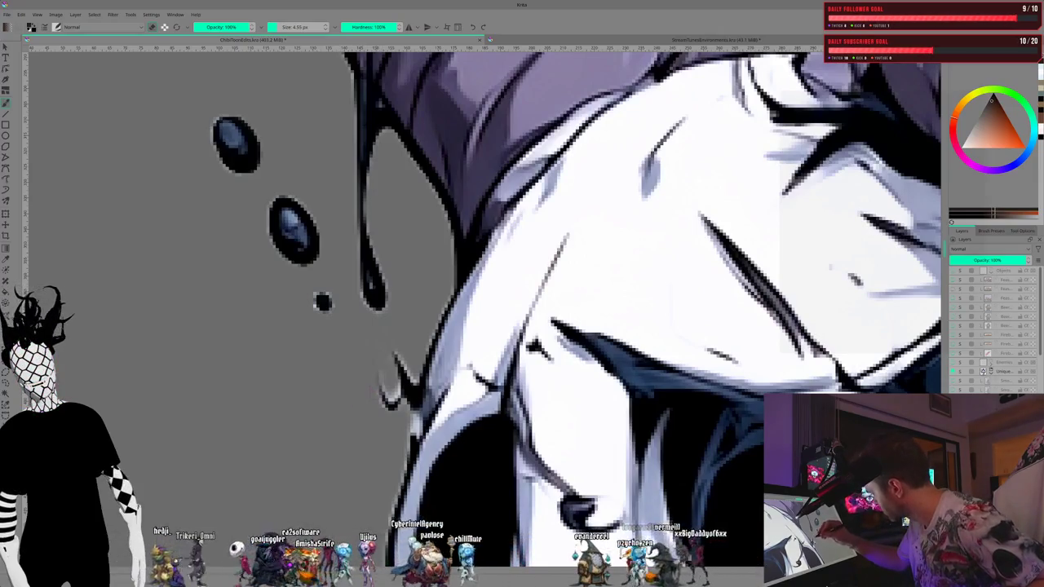
{"action": "scroll", "coordinate": [607, 315], "scroll_direction": "down", "scroll_amount": 2}
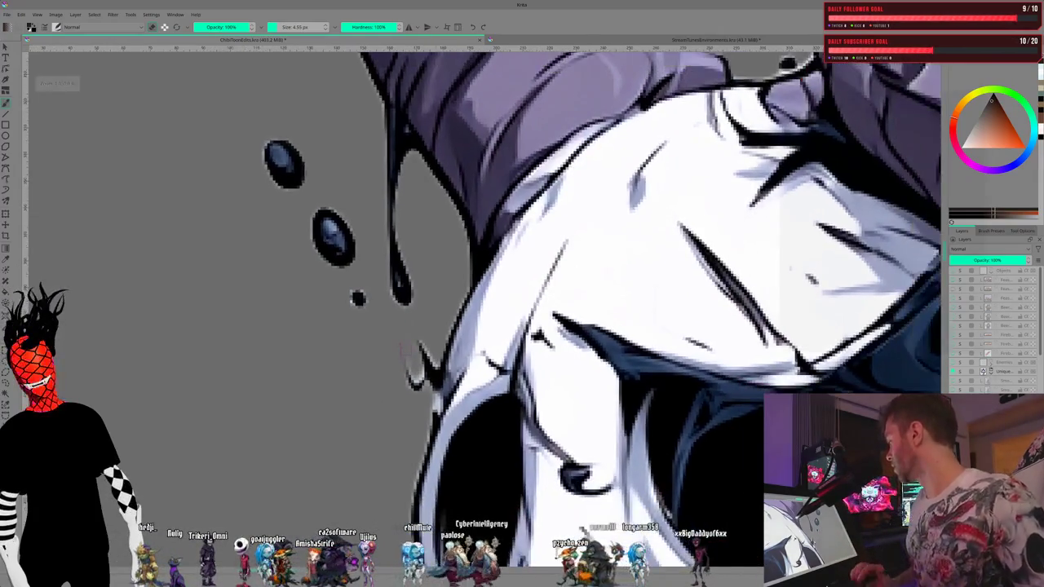
{"action": "scroll", "coordinate": [607, 315], "scroll_direction": "down", "scroll_amount": 2}
{"action": "scroll", "coordinate": [607, 315], "scroll_direction": "down", "scroll_amount": 2}
{"action": "scroll", "coordinate": [667, 385], "scroll_direction": "down", "scroll_amount": 2}
{"action": "scroll", "coordinate": [667, 385], "scroll_direction": "down", "scroll_amount": 2}
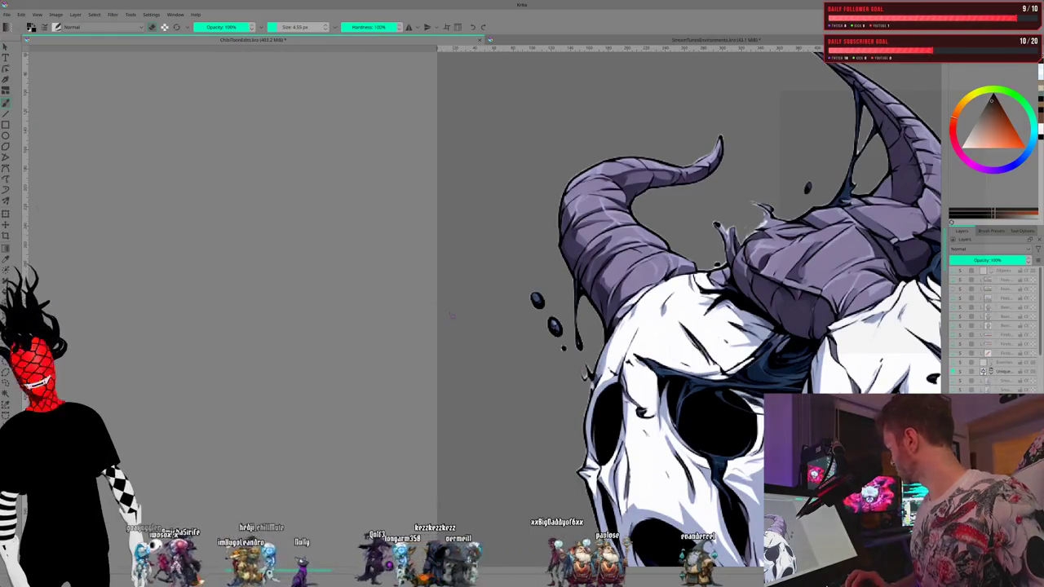
{"action": "scroll", "coordinate": [550, 418], "scroll_direction": "down", "scroll_amount": 5}
{"action": "scroll", "coordinate": [424, 244], "scroll_direction": "up", "scroll_amount": 2}
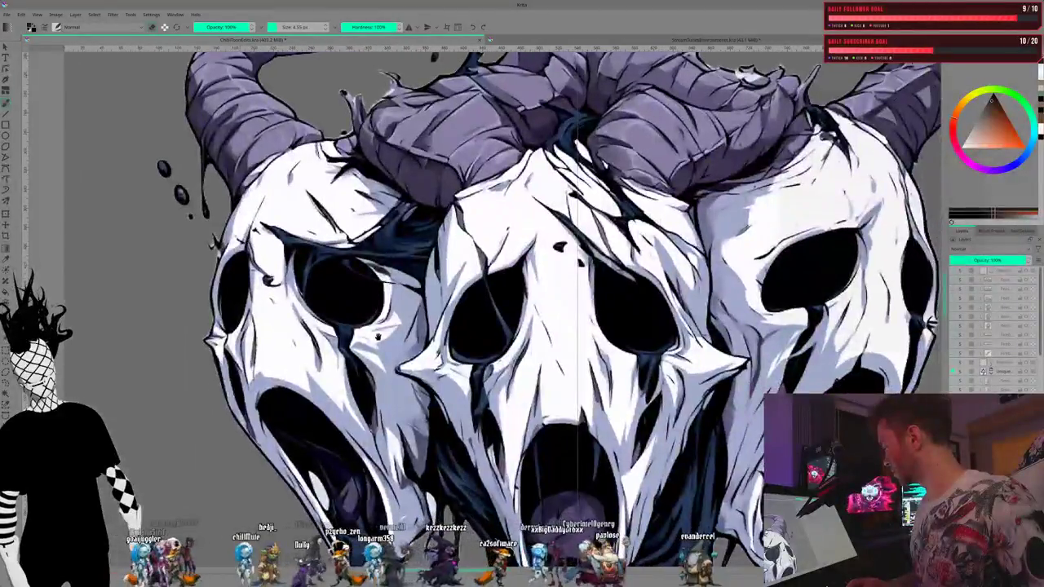
{"action": "scroll", "coordinate": [424, 245], "scroll_direction": "up", "scroll_amount": 2}
{"action": "scroll", "coordinate": [424, 285], "scroll_direction": "down", "scroll_amount": 2}
{"action": "scroll", "coordinate": [424, 285], "scroll_direction": "down", "scroll_amount": 2}
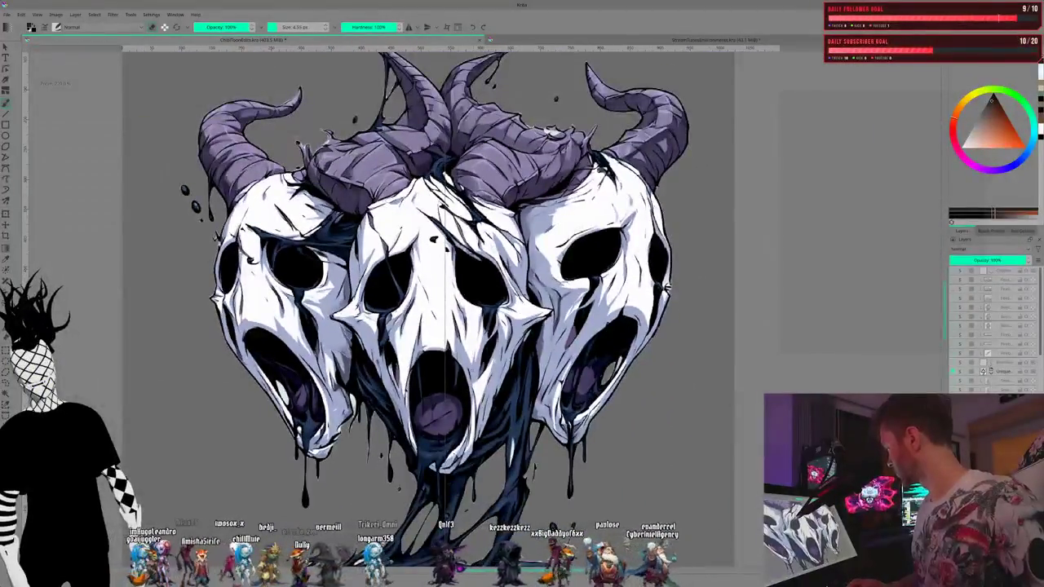
{"action": "scroll", "coordinate": [440, 286], "scroll_direction": "up", "scroll_amount": 1}
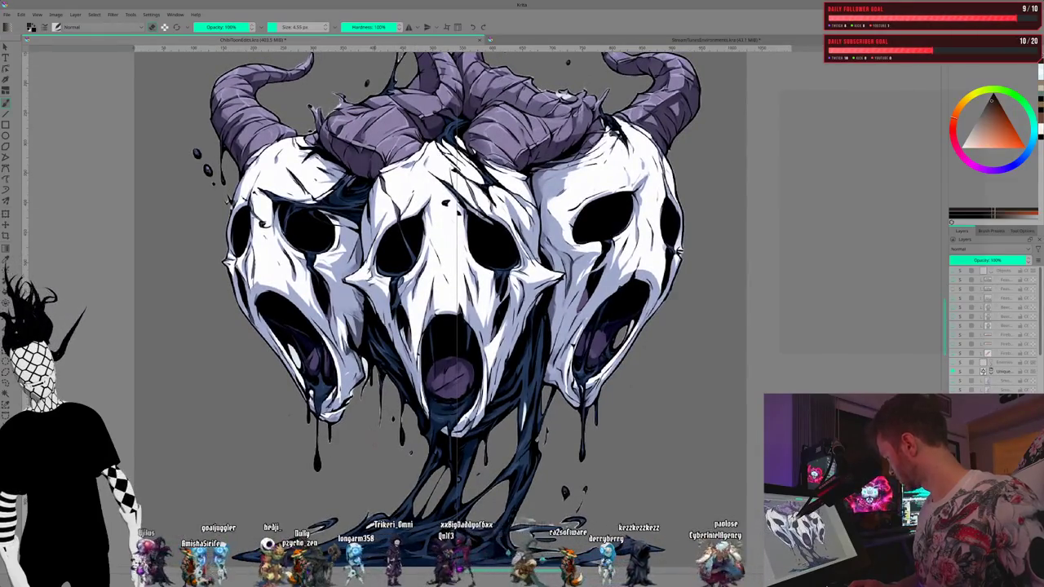
{"action": "scroll", "coordinate": [383, 416], "scroll_direction": "up", "scroll_amount": 2}
{"action": "scroll", "coordinate": [392, 423], "scroll_direction": "up", "scroll_amount": 1}
{"action": "scroll", "coordinate": [391, 422], "scroll_direction": "up", "scroll_amount": 1}
{"action": "scroll", "coordinate": [392, 422], "scroll_direction": "up", "scroll_amount": 1}
{"action": "scroll", "coordinate": [391, 422], "scroll_direction": "up", "scroll_amount": 1}
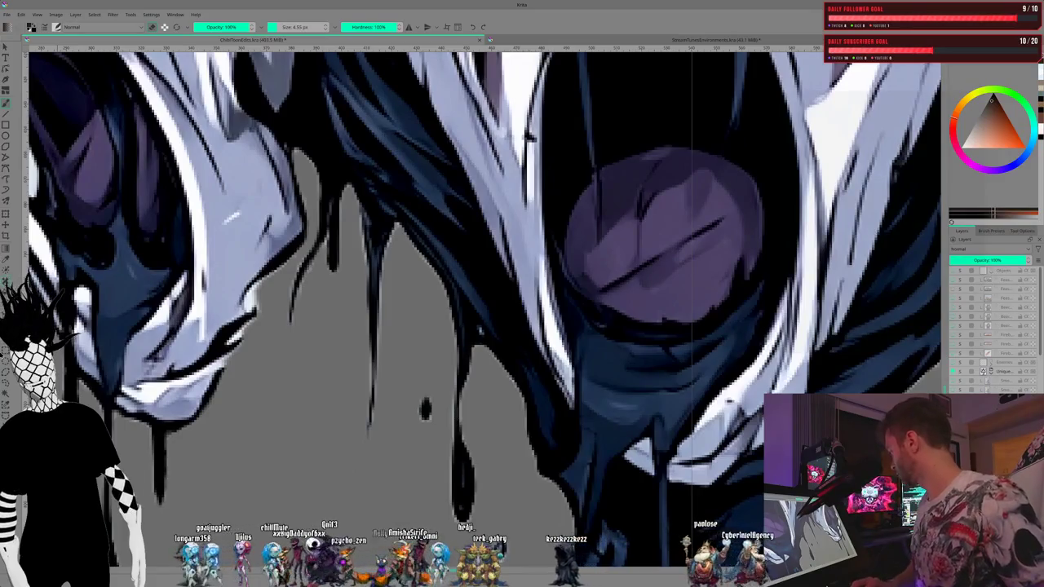
{"action": "mouse_move", "coordinate": [32, 272]}
{"action": "left_mouse_down"}
{"action": "mouse_move", "coordinate": [247, 338]}
{"action": "mouse_move", "coordinate": [266, 408]}
{"action": "mouse_move", "coordinate": [333, 492]}
{"action": "left_mouse_up"}
{"action": "left_click_drag", "start_coordinate": [256, 411], "coordinate": [261, 489]}
{"action": "left_click_drag", "start_coordinate": [269, 310], "coordinate": [273, 489]}
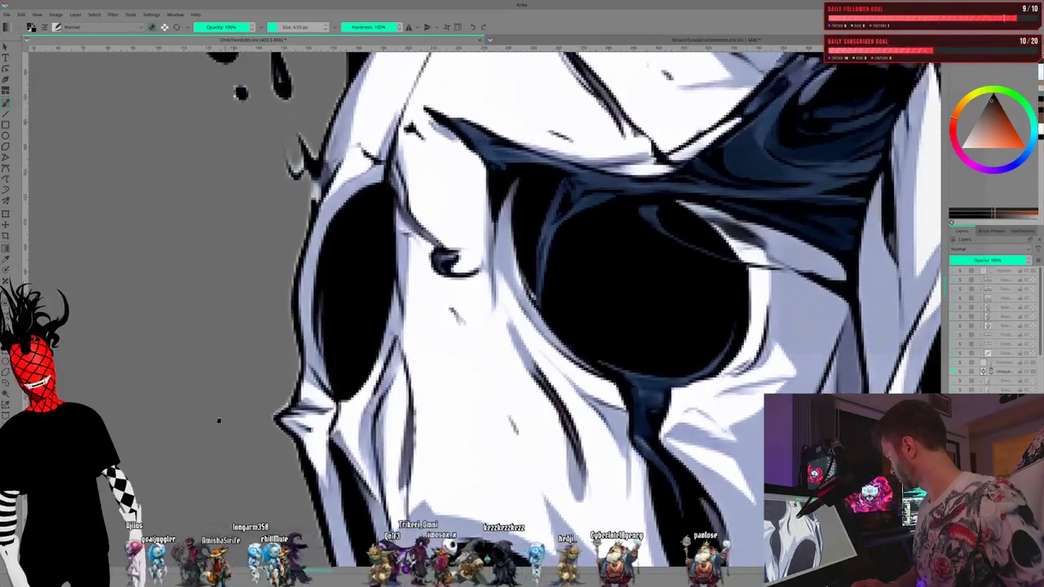
{"action": "left_click_drag", "start_coordinate": [274, 407], "coordinate": [278, 457]}
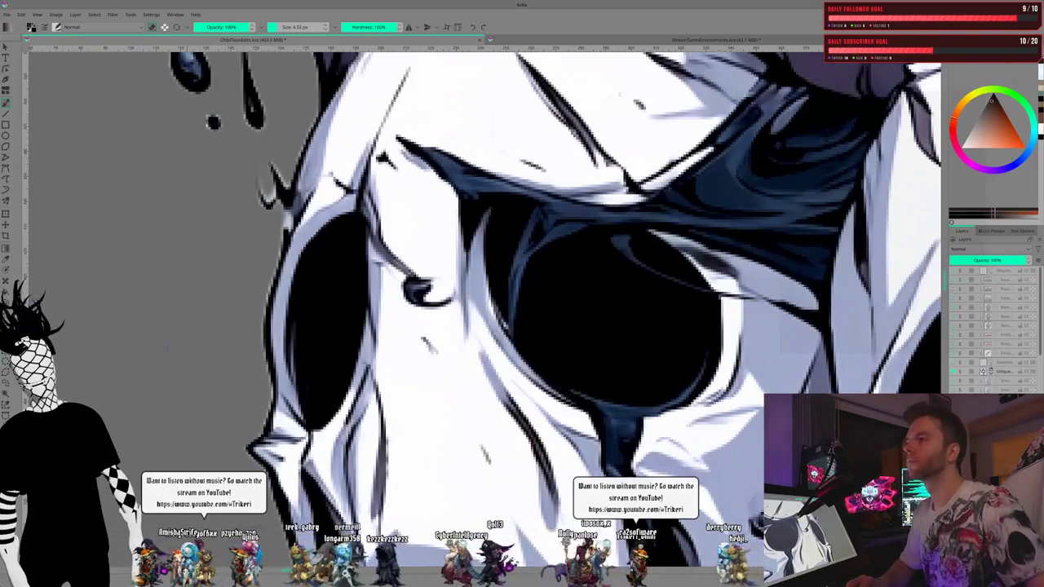
{"action": "mouse_move", "coordinate": [338, 306]}
{"action": "left_mouse_down"}
{"action": "mouse_move", "coordinate": [240, 453]}
{"action": "mouse_move", "coordinate": [190, 467]}
{"action": "left_mouse_up"}
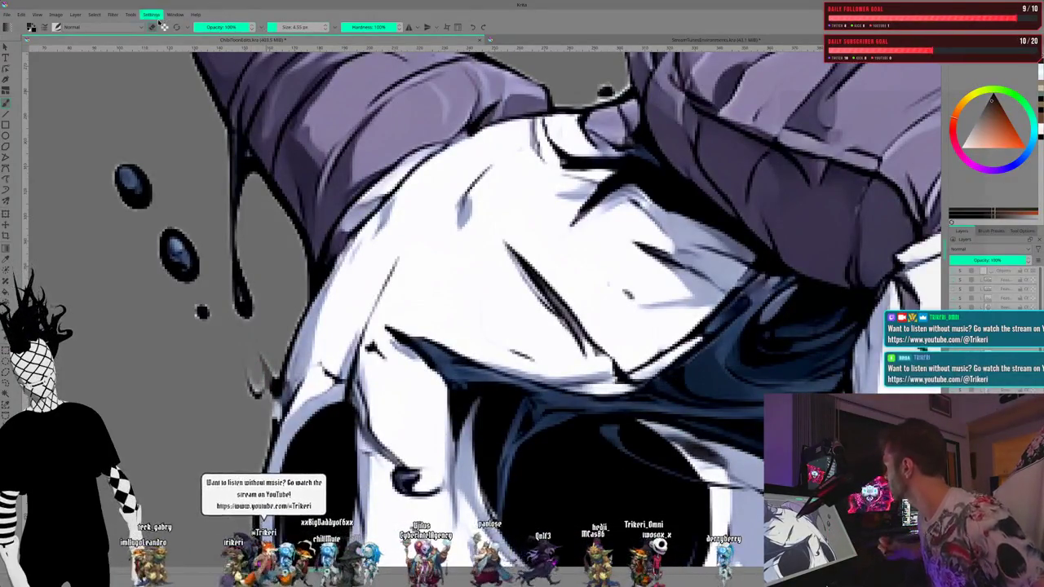
Step: Pick a smaller brush preset, try a stroke left of the jaw, then undo both strokes
{"action": "left_click", "coordinate": [54, 28]}
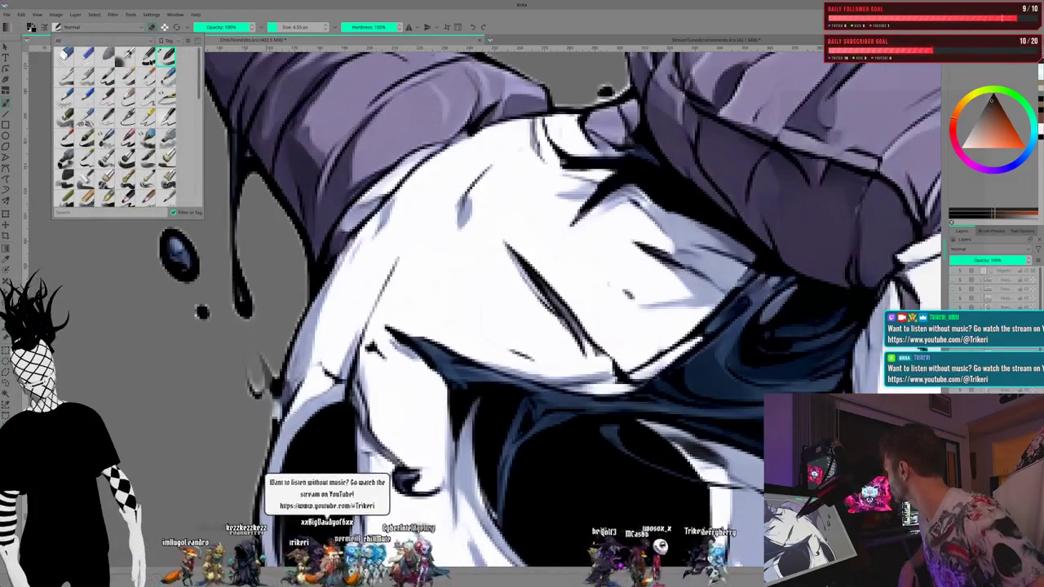
{"action": "left_click", "coordinate": [146, 55]}
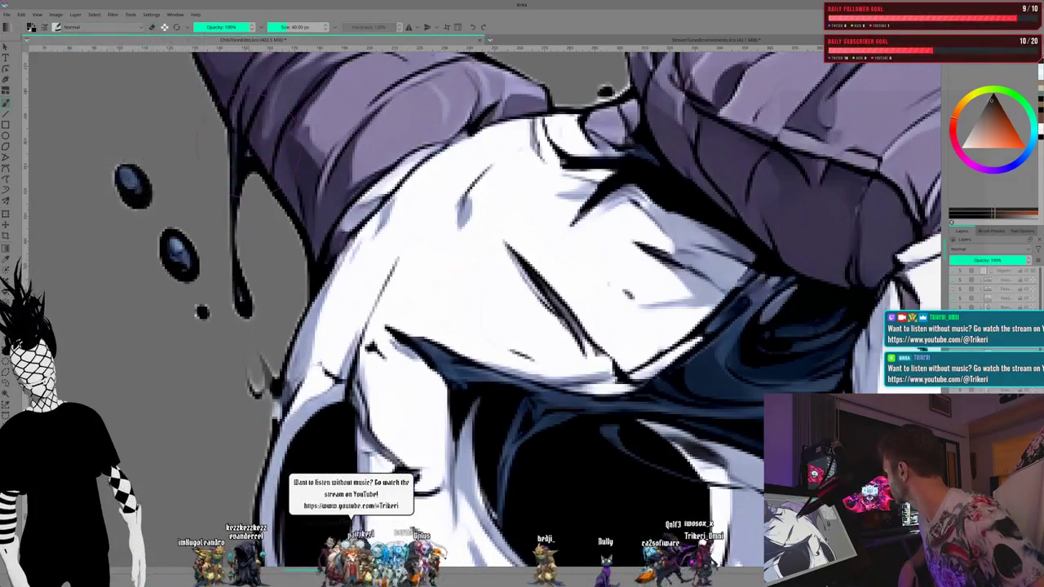
{"action": "left_click", "coordinate": [276, 30]}
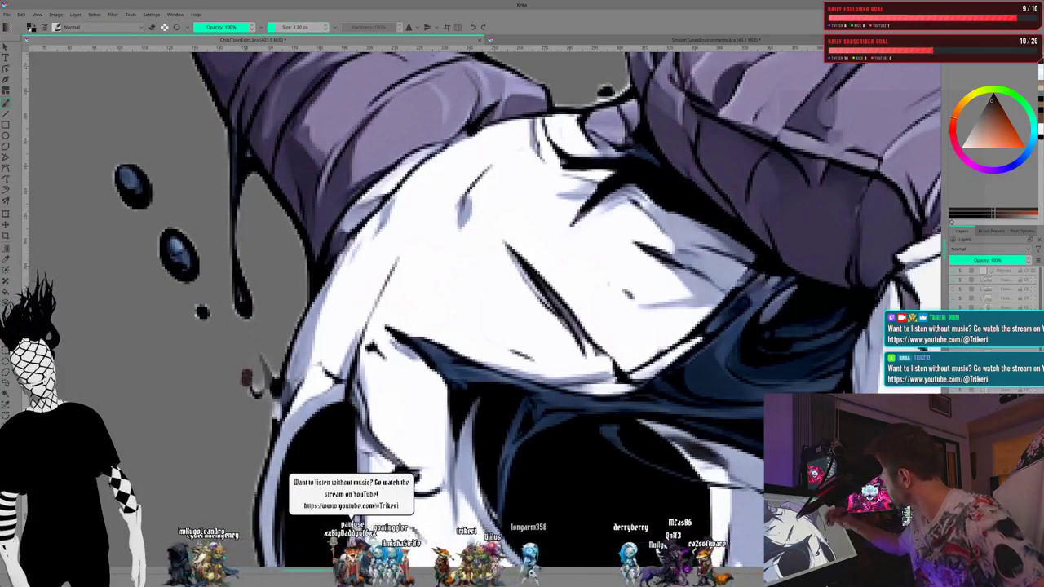
{"action": "left_click_drag", "start_coordinate": [245, 365], "coordinate": [247, 388]}
{"action": "key", "text": "ctrl+z"}
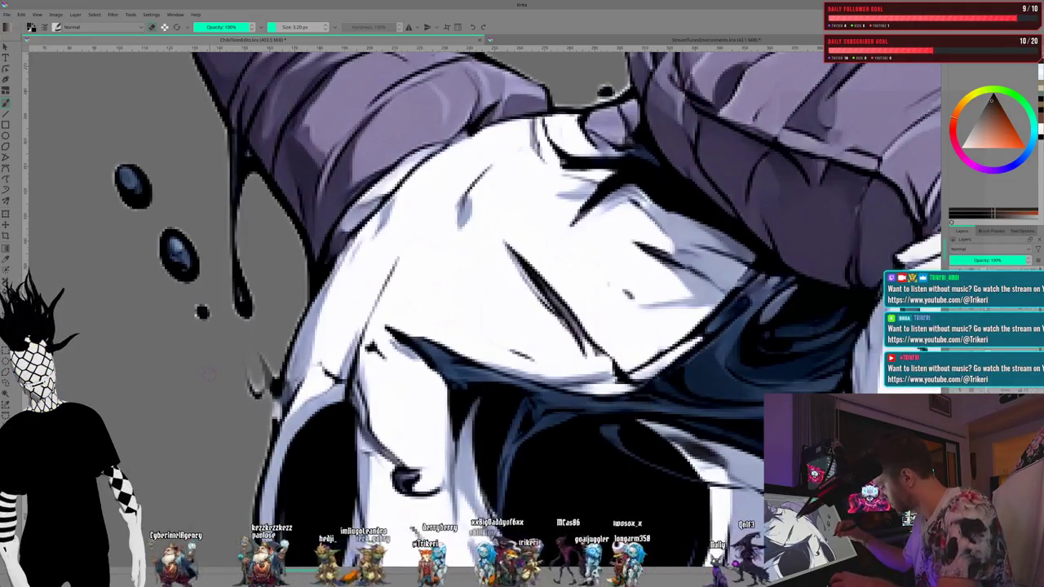
{"action": "key", "text": "ctrl+z"}
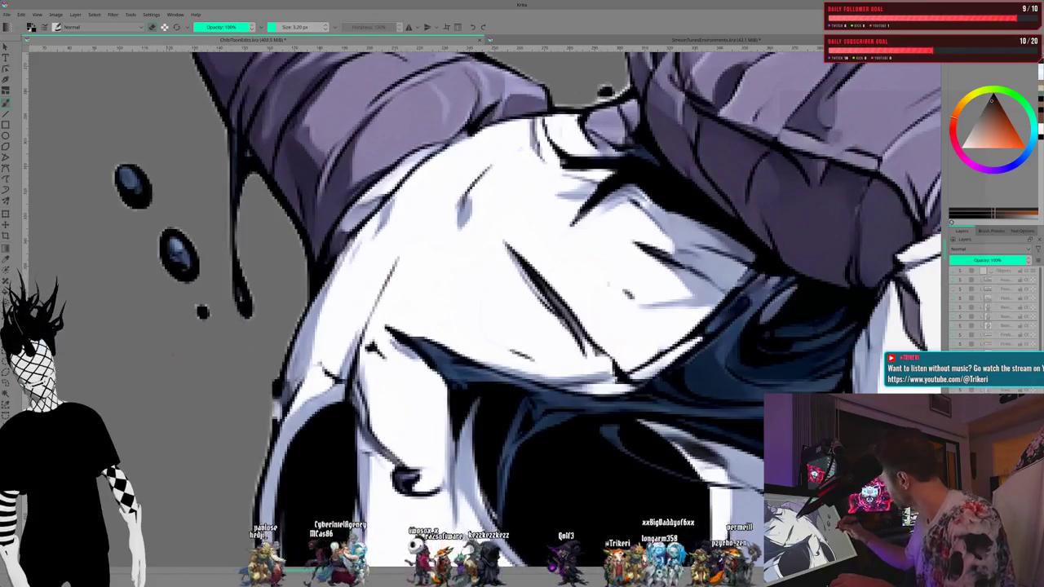
Step: Frame the horn tips, change brush preset, and dab over the pale fleck beside the horn
{"action": "left_click_drag", "start_coordinate": [146, 311], "coordinate": [211, 523]}
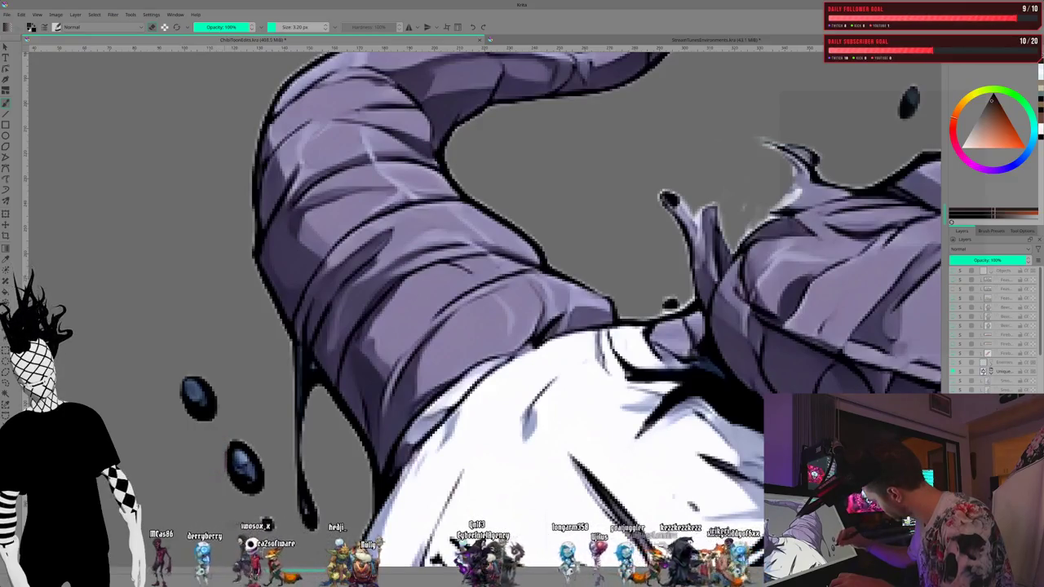
{"action": "left_click_drag", "start_coordinate": [196, 297], "coordinate": [187, 455]}
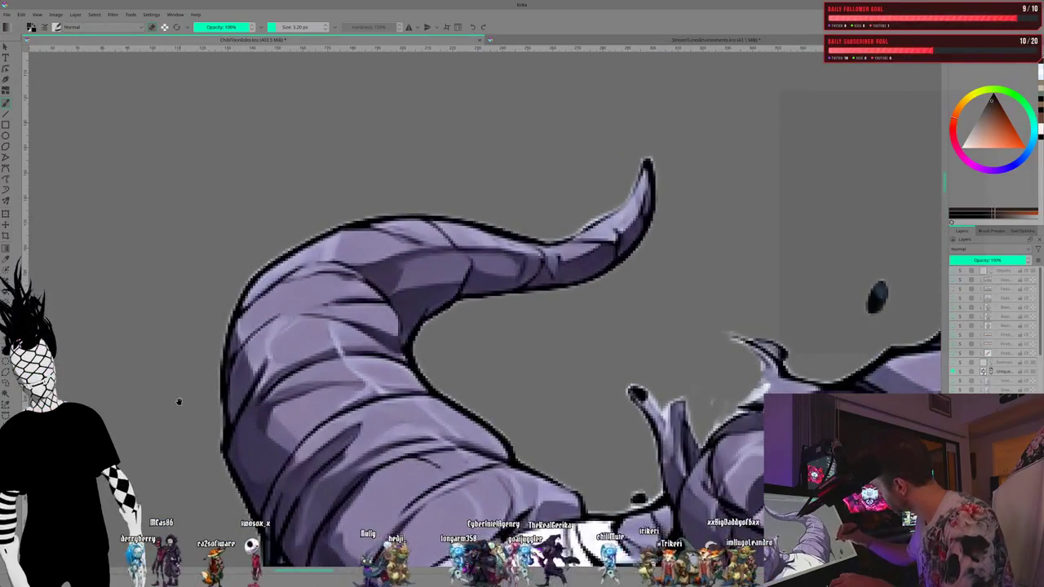
{"action": "left_click_drag", "start_coordinate": [170, 363], "coordinate": [156, 383]}
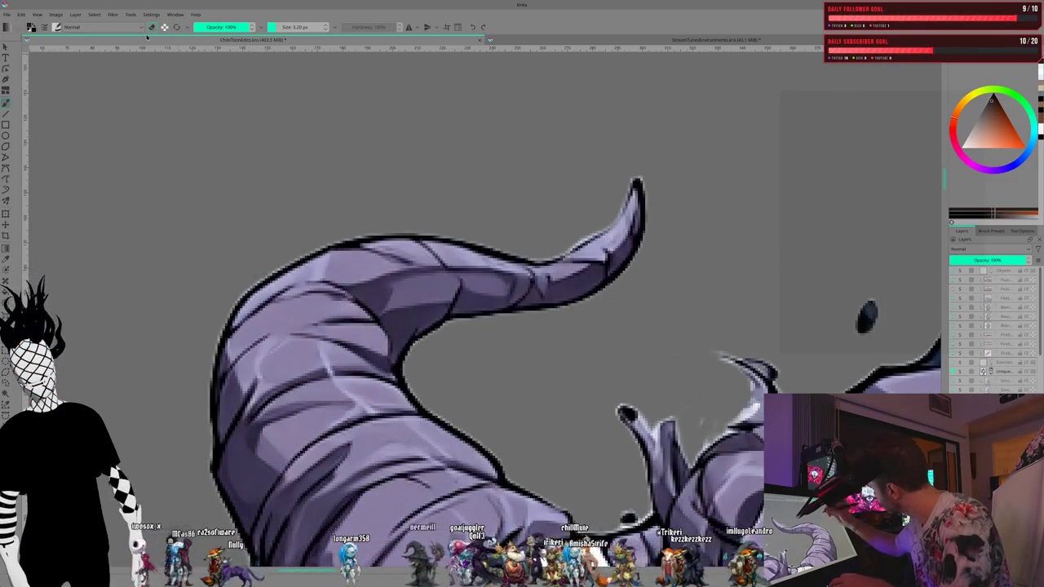
{"action": "left_click", "coordinate": [57, 27]}
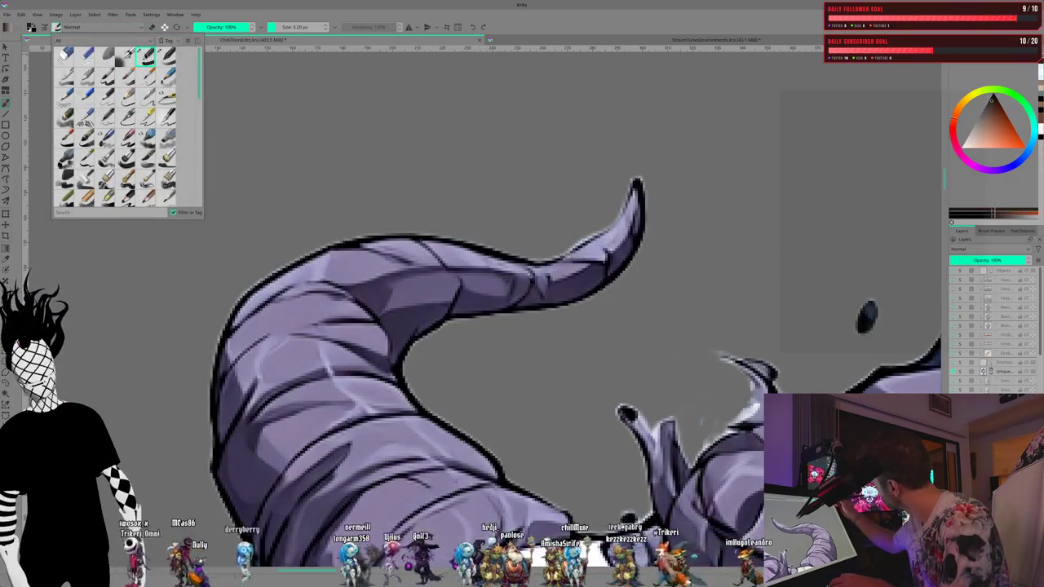
{"action": "left_click", "coordinate": [57, 27]}
{"action": "left_click_drag", "start_coordinate": [512, 368], "coordinate": [157, 255]}
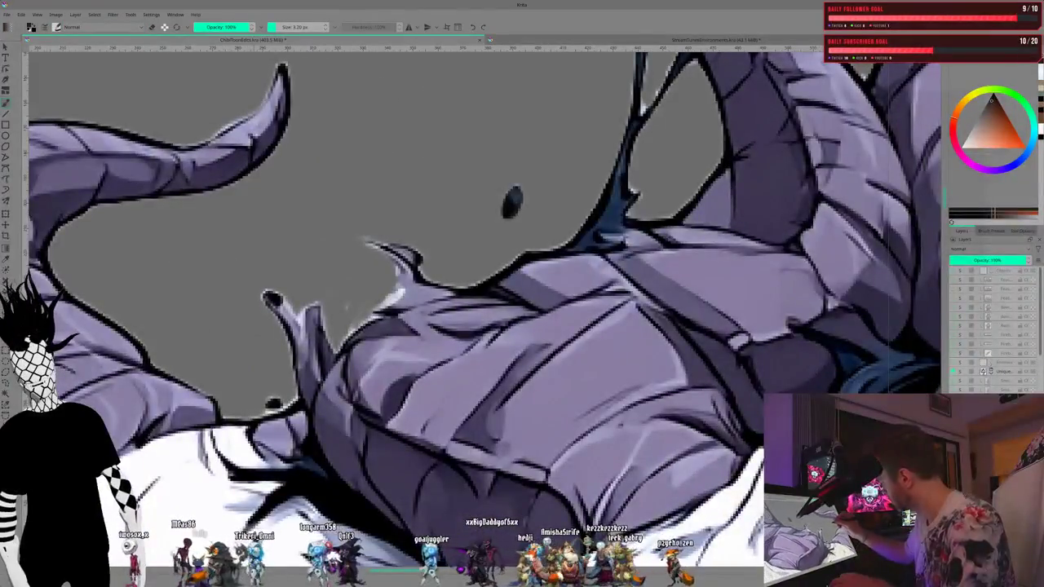
{"action": "left_click", "coordinate": [347, 303]}
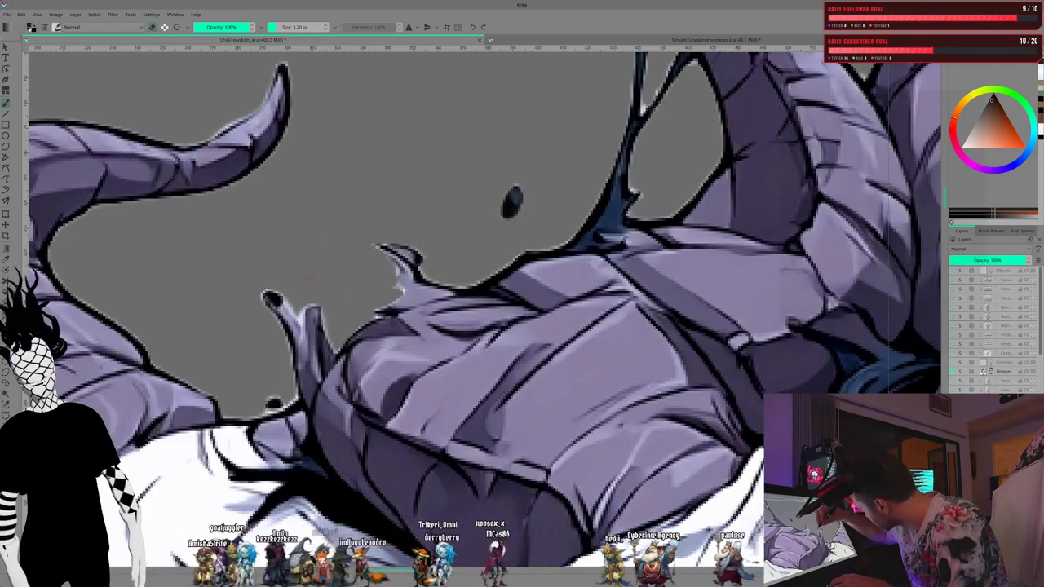
Step: Frame both horn tips with their hanging ink drips and bring up the Brush Presets list with F6
{"action": "left_click_drag", "start_coordinate": [312, 280], "coordinate": [223, 304]}
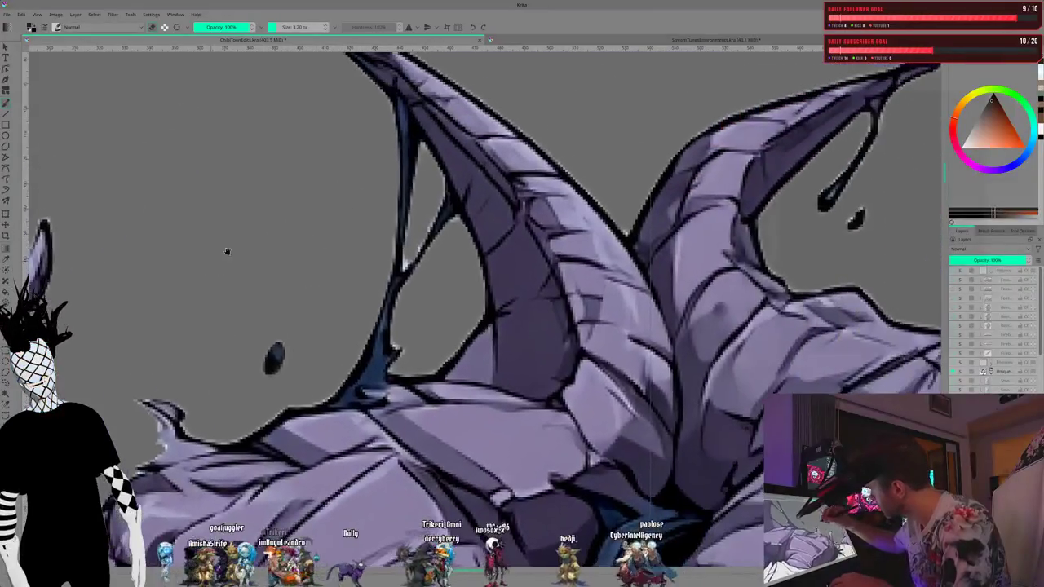
{"action": "mouse_move", "coordinate": [356, 150]}
{"action": "left_mouse_down"}
{"action": "mouse_move", "coordinate": [195, 315]}
{"action": "mouse_move", "coordinate": [179, 302]}
{"action": "left_mouse_up"}
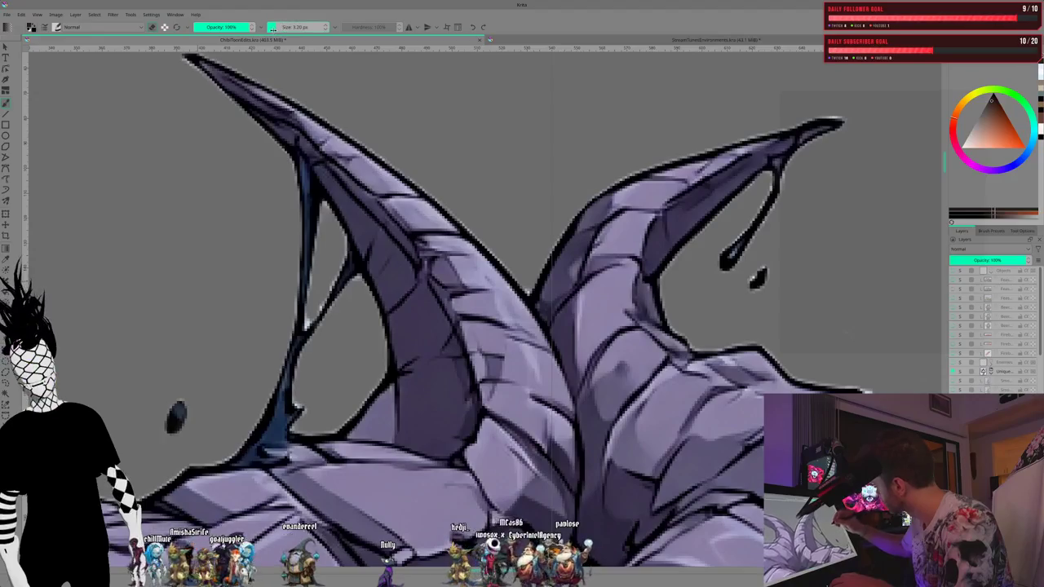
{"action": "key", "text": "F6"}
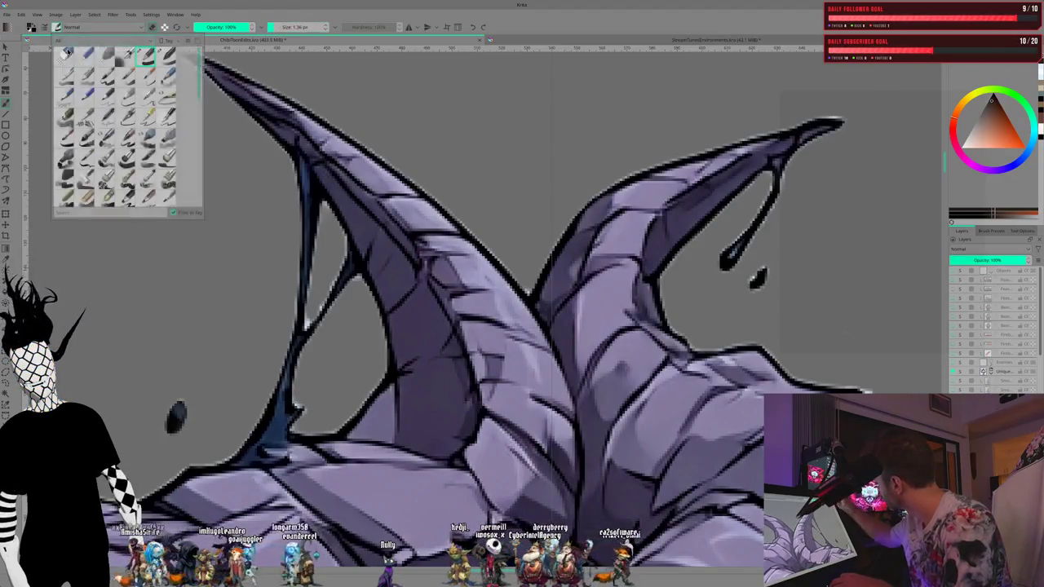
Step: Select a hard inking preset at 100% hardness and shrink it to about 1.59 px
{"action": "left_click", "coordinate": [166, 55]}
{"action": "key", "text": "F6"}
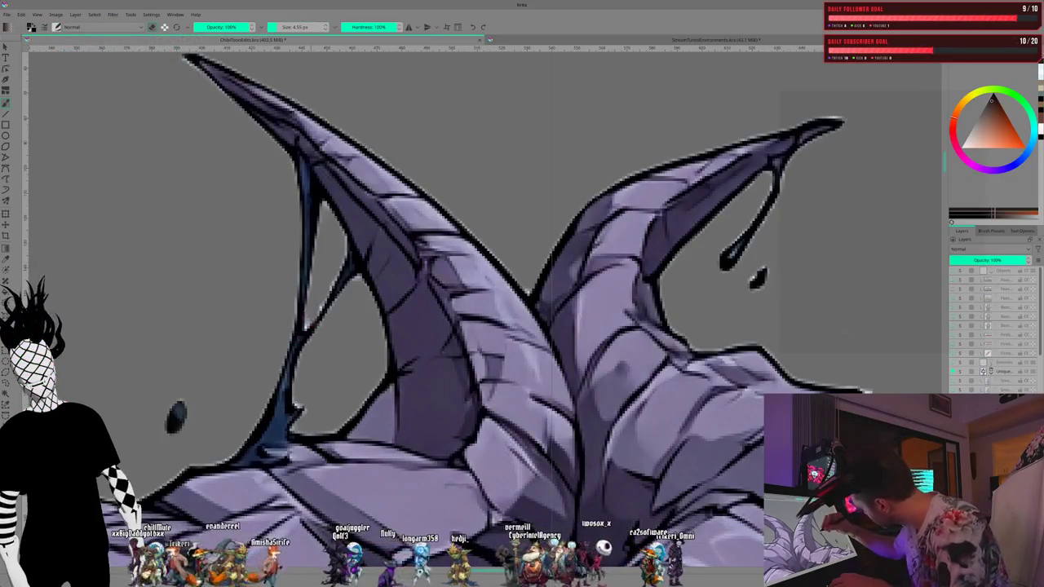
{"action": "key", "text": "bracketleft"}
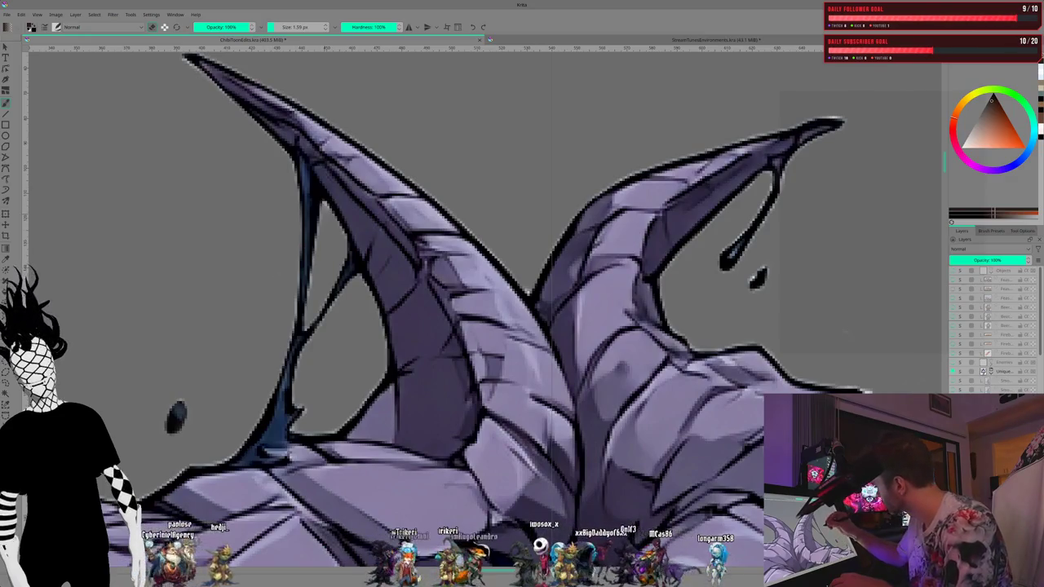
{"action": "scroll", "coordinate": [176, 418], "scroll_direction": "down", "scroll_amount": 5}
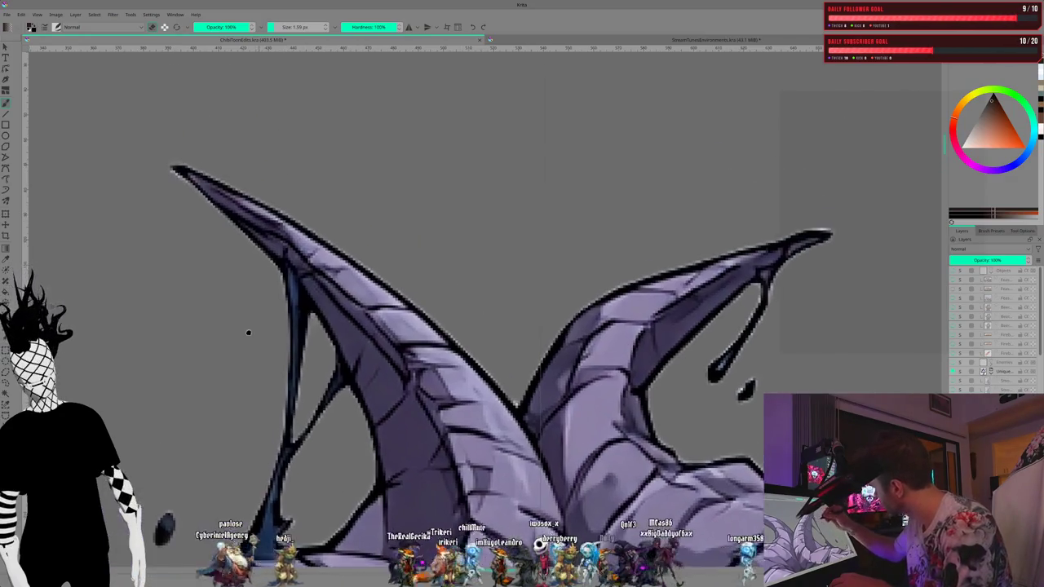
Step: Pan over to the curled right horn and the stray ink drop beside it
{"action": "scroll", "coordinate": [168, 294], "scroll_direction": "up", "scroll_amount": 5}
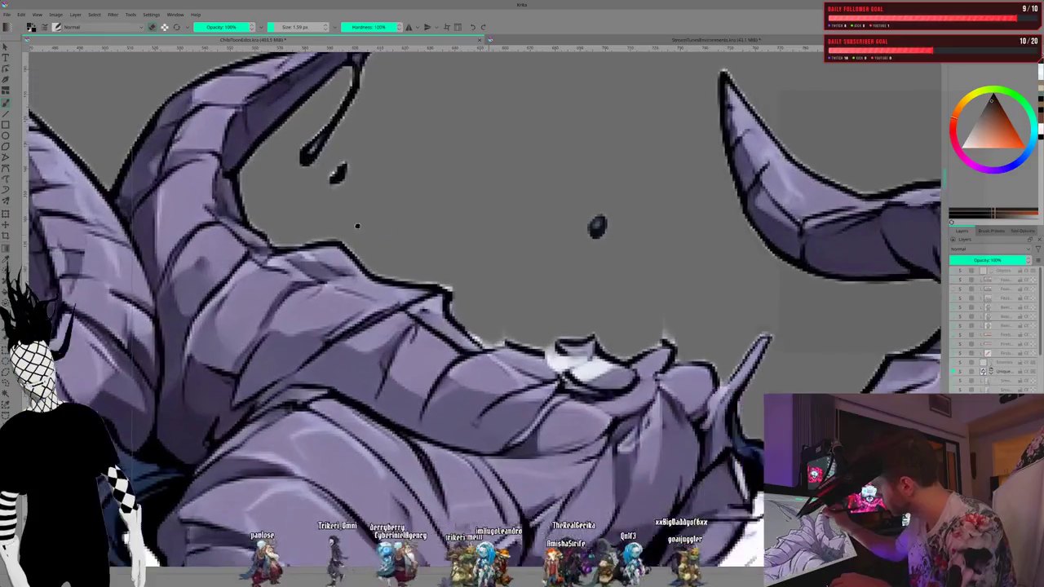
{"action": "mouse_move", "coordinate": [706, 371]}
{"action": "left_mouse_down"}
{"action": "mouse_move", "coordinate": [253, 216]}
{"action": "mouse_move", "coordinate": [214, 214]}
{"action": "left_mouse_up"}
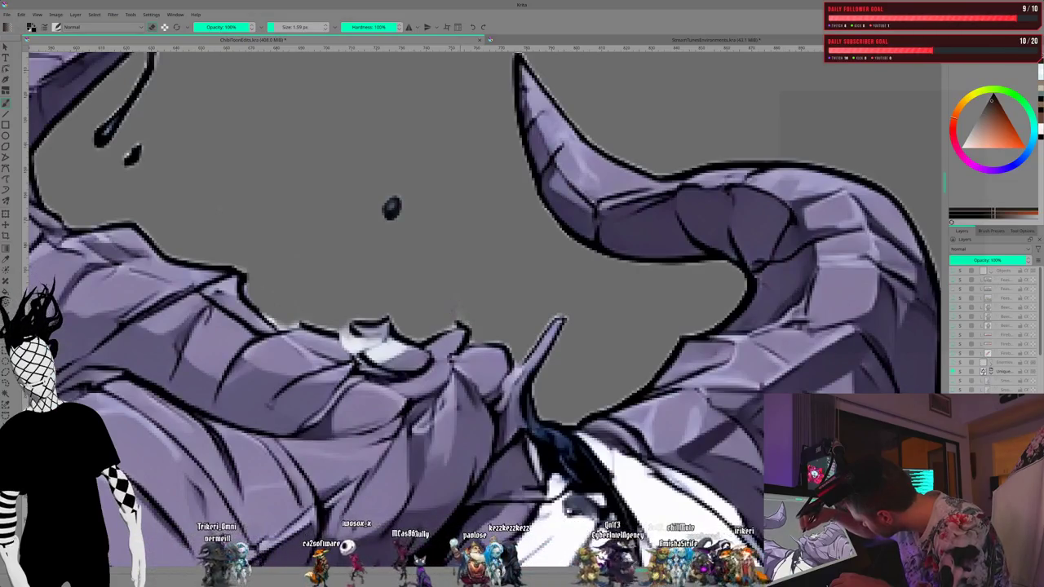
{"action": "mouse_move", "coordinate": [482, 292]}
{"action": "left_mouse_down"}
{"action": "mouse_move", "coordinate": [217, 237]}
{"action": "mouse_move", "coordinate": [223, 363]}
{"action": "left_mouse_up"}
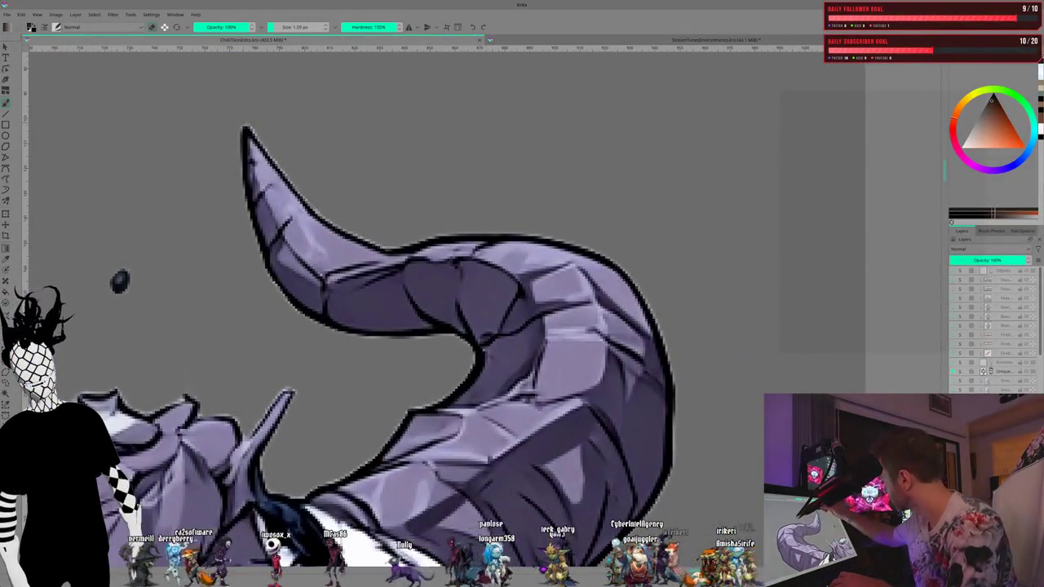
Step: Zoom in on the mouth and eye hole, then sample pale blue from the artwork
{"action": "scroll", "coordinate": [205, 294], "scroll_direction": "down", "scroll_amount": 3}
{"action": "scroll", "coordinate": [205, 294], "scroll_direction": "down", "scroll_amount": 3}
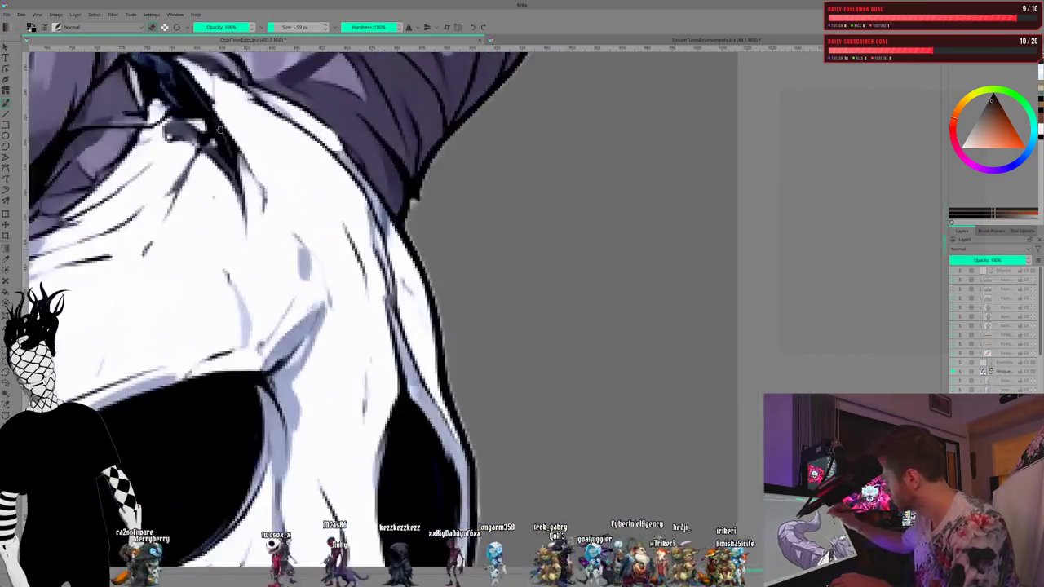
{"action": "scroll", "coordinate": [283, 305], "scroll_direction": "down", "scroll_amount": 3}
{"action": "scroll", "coordinate": [283, 305], "scroll_direction": "down", "scroll_amount": 3}
{"action": "scroll", "coordinate": [326, 269], "scroll_direction": "up", "scroll_amount": 2}
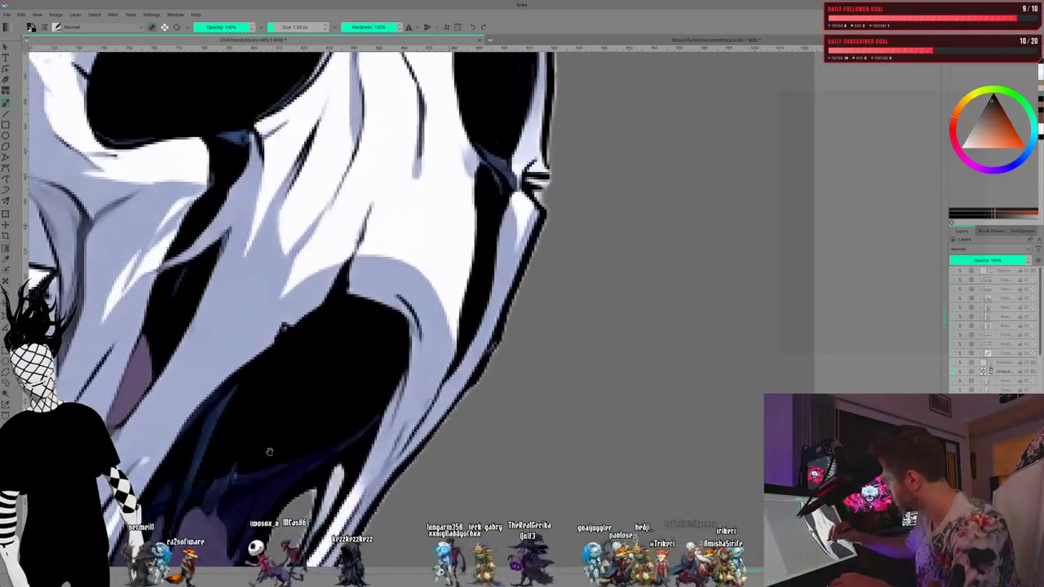
{"action": "scroll", "coordinate": [392, 241], "scroll_direction": "up", "scroll_amount": 3}
{"action": "left_click_drag", "start_coordinate": [393, 241], "coordinate": [335, 302]}
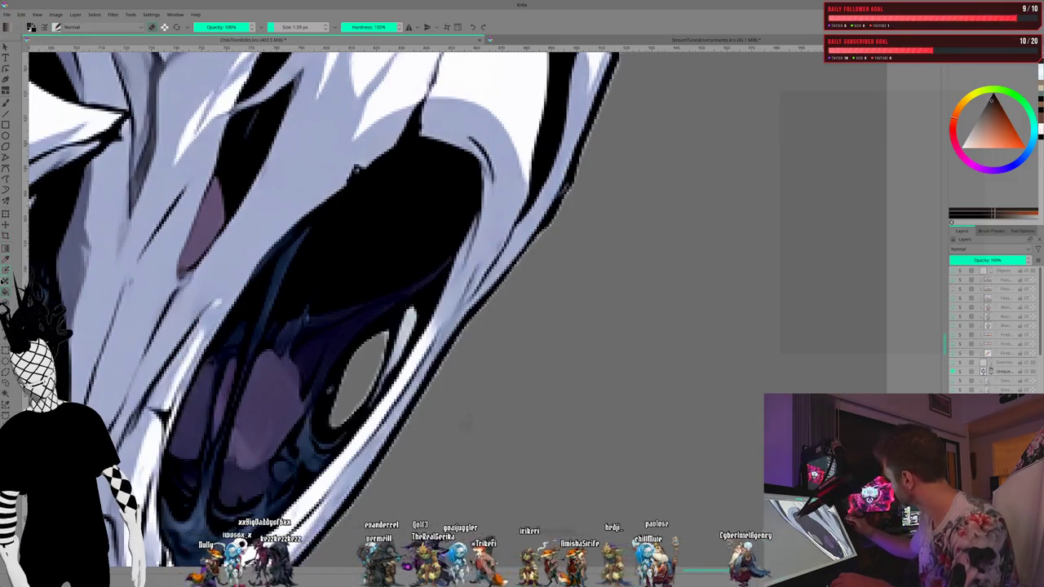
{"action": "left_click", "coordinate": [86, 327], "text": "ctrl"}
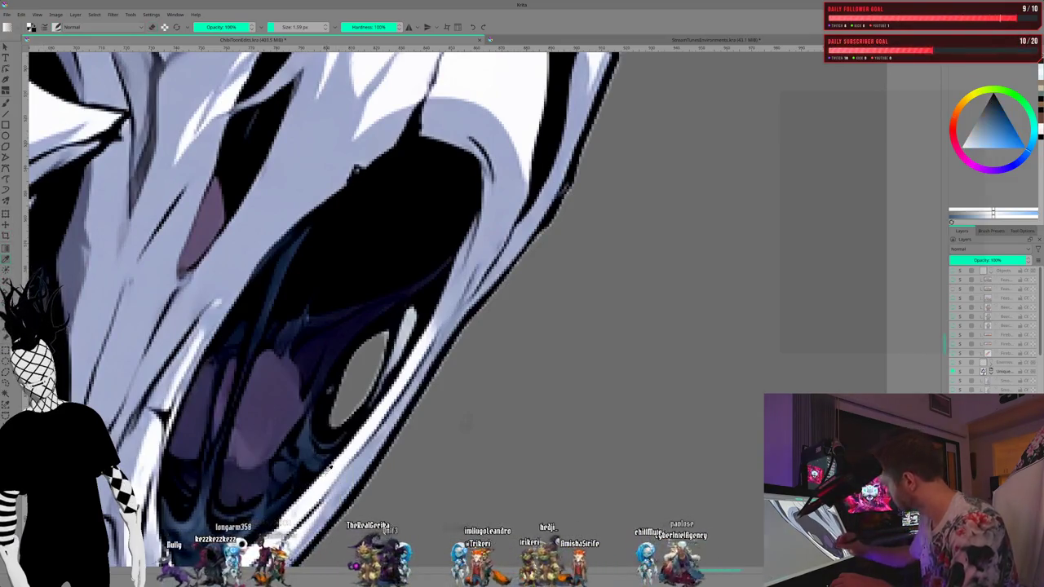
Step: Fill the mouth's oval highlight with pale white, enlarging the brush to 6.24 px to repaint it
{"action": "left_click", "coordinate": [359, 379]}
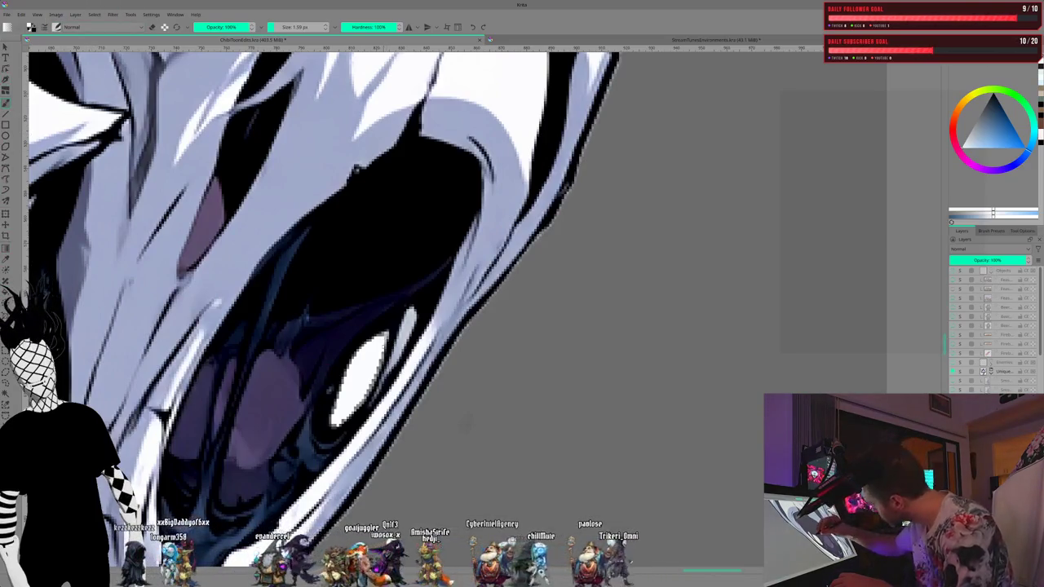
{"action": "left_click_drag", "start_coordinate": [287, 27], "coordinate": [298, 27]}
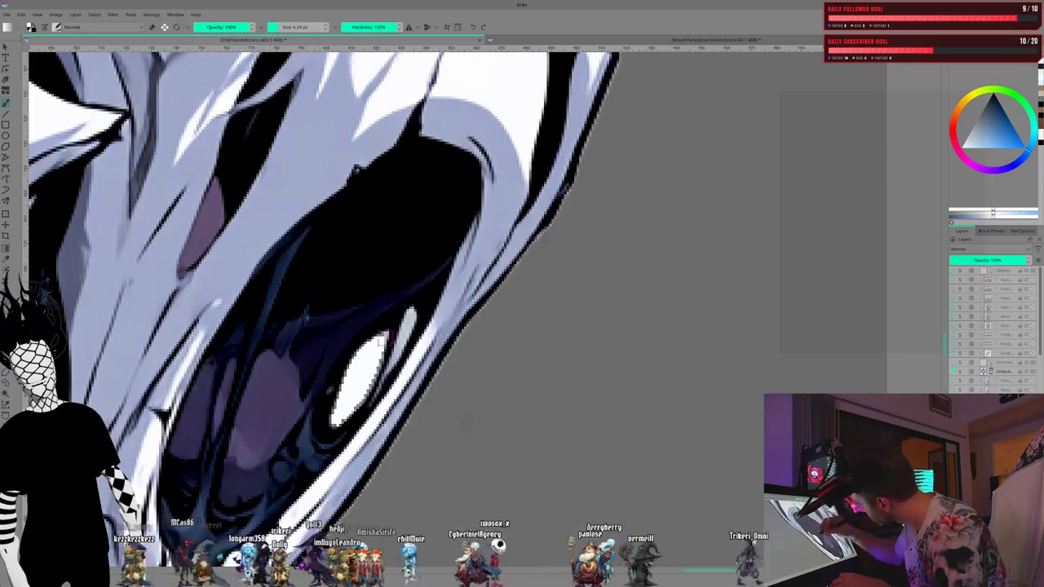
{"action": "left_click_drag", "start_coordinate": [372, 364], "coordinate": [367, 384]}
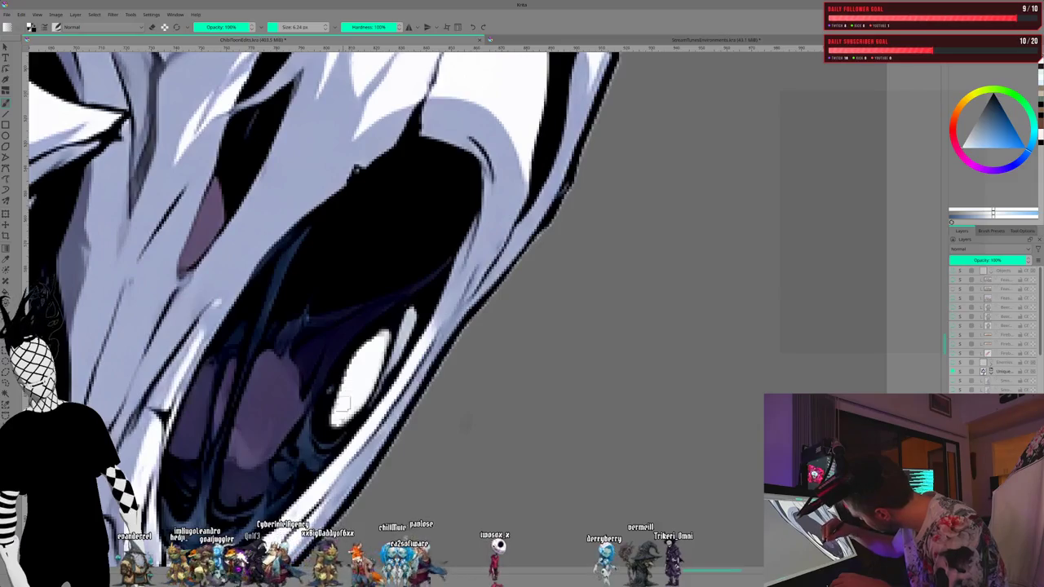
{"action": "left_click_drag", "start_coordinate": [347, 381], "coordinate": [353, 365]}
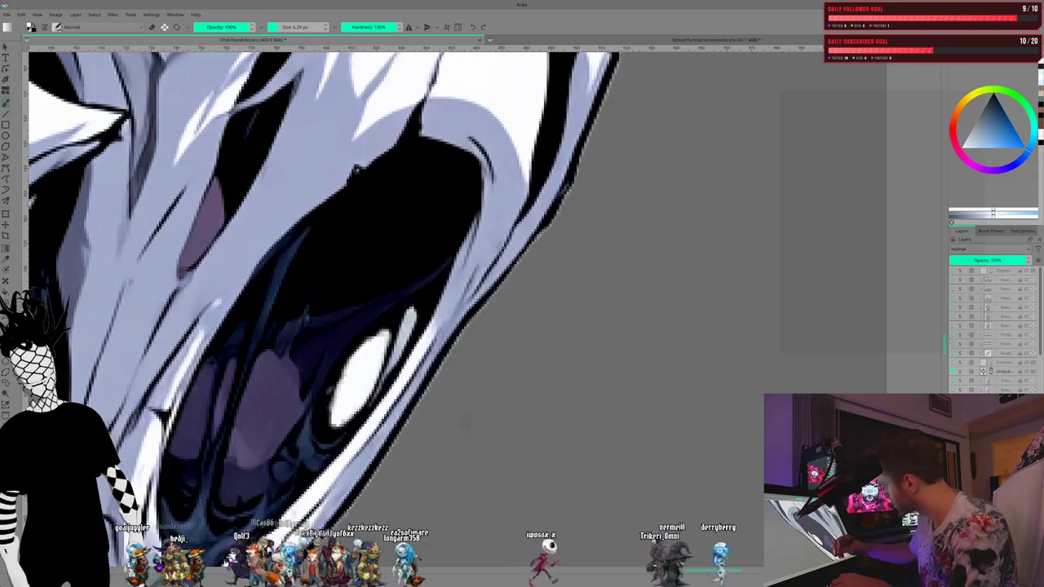
{"action": "left_click_drag", "start_coordinate": [353, 365], "coordinate": [511, 341]}
{"action": "scroll", "coordinate": [511, 341], "scroll_direction": "down", "scroll_amount": 2}
Step: Zoom to the dark blue drips and small eye shapes below the mouth
{"action": "scroll", "coordinate": [258, 338], "scroll_direction": "up", "scroll_amount": 2}
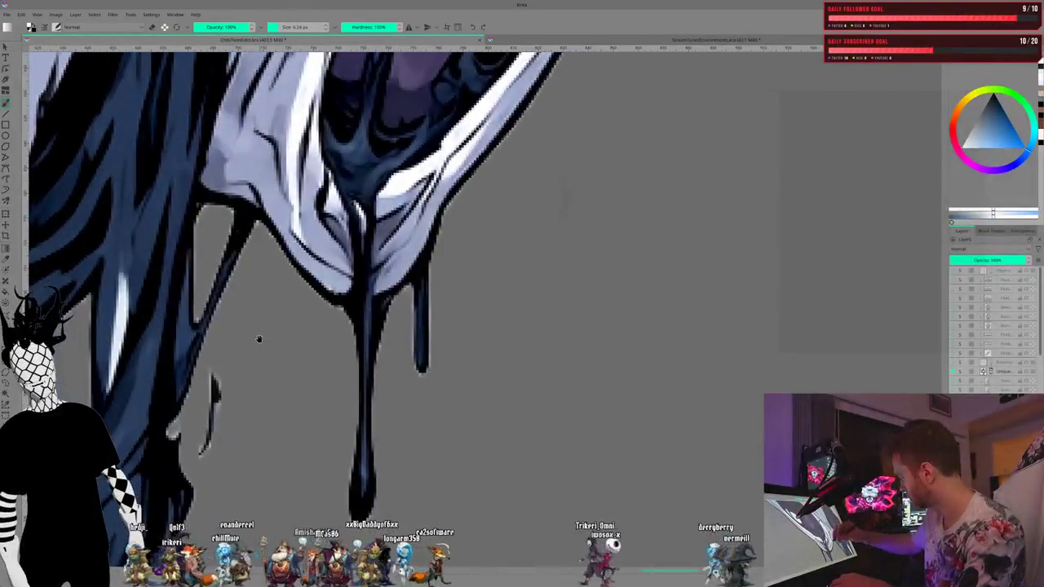
{"action": "scroll", "coordinate": [254, 501], "scroll_direction": "down", "scroll_amount": 2}
{"action": "scroll", "coordinate": [302, 350], "scroll_direction": "down", "scroll_amount": 3}
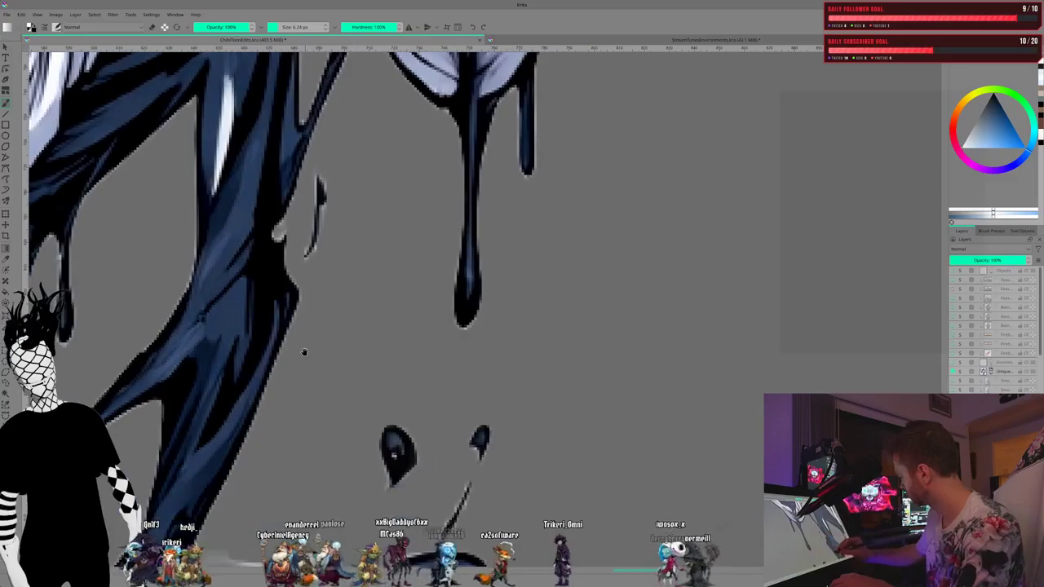
{"action": "scroll", "coordinate": [363, 322], "scroll_direction": "up", "scroll_amount": 2}
{"action": "scroll", "coordinate": [364, 322], "scroll_direction": "down", "scroll_amount": 2}
{"action": "scroll", "coordinate": [226, 268], "scroll_direction": "up", "scroll_amount": 2}
{"action": "scroll", "coordinate": [206, 254], "scroll_direction": "up", "scroll_amount": 1}
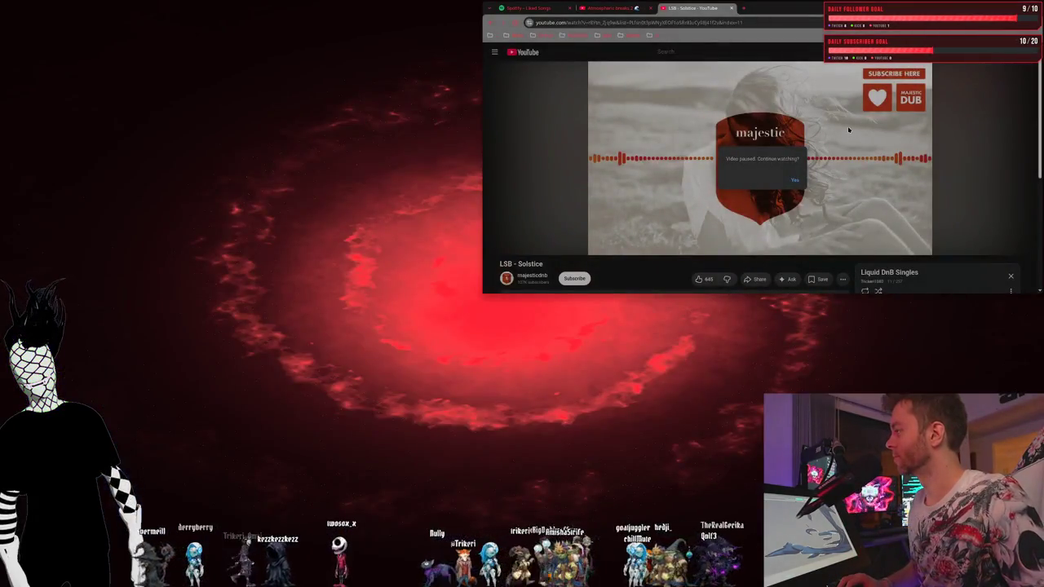
Step: Resume the paused YouTube music video in the browser and return to Krita
{"action": "left_click", "coordinate": [795, 179]}
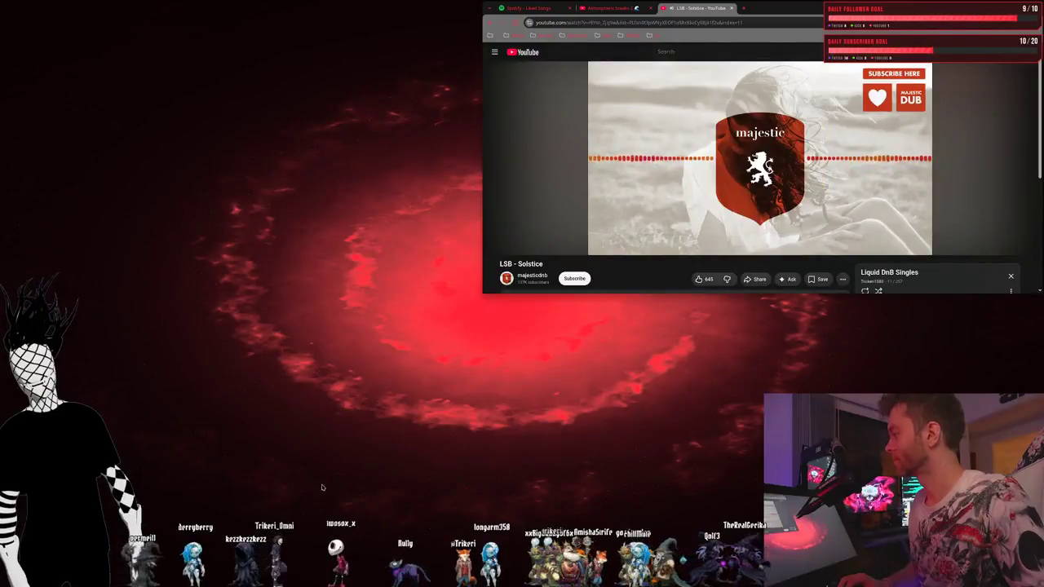
{"action": "key", "text": "alt+Tab"}
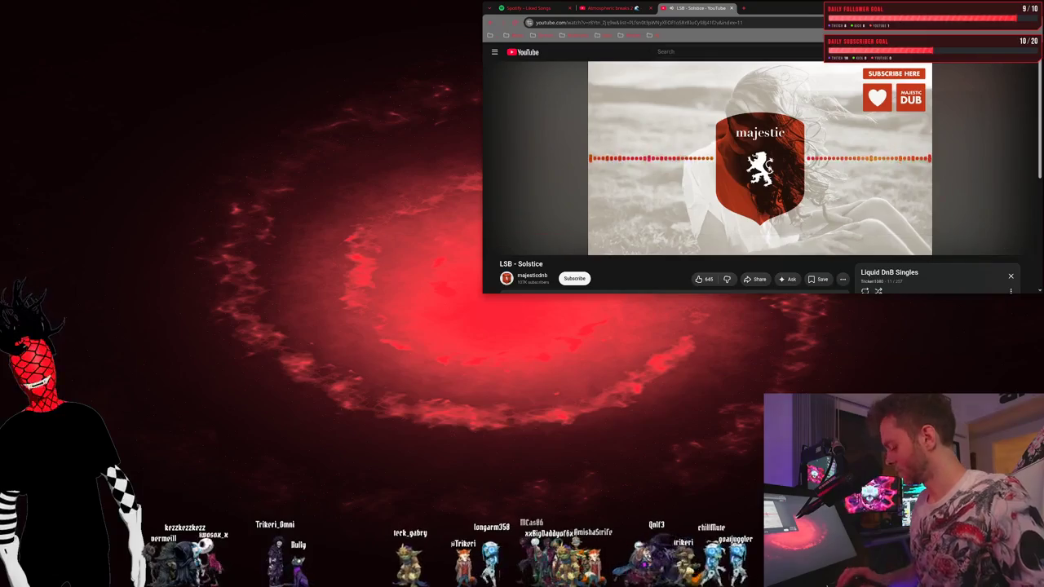
{"action": "key", "text": "alt+Tab"}
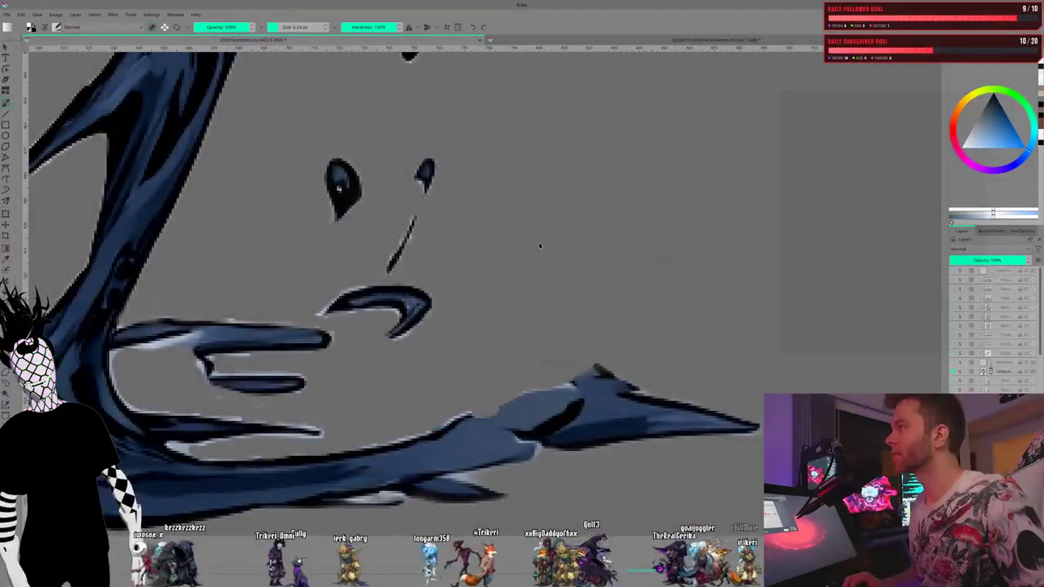
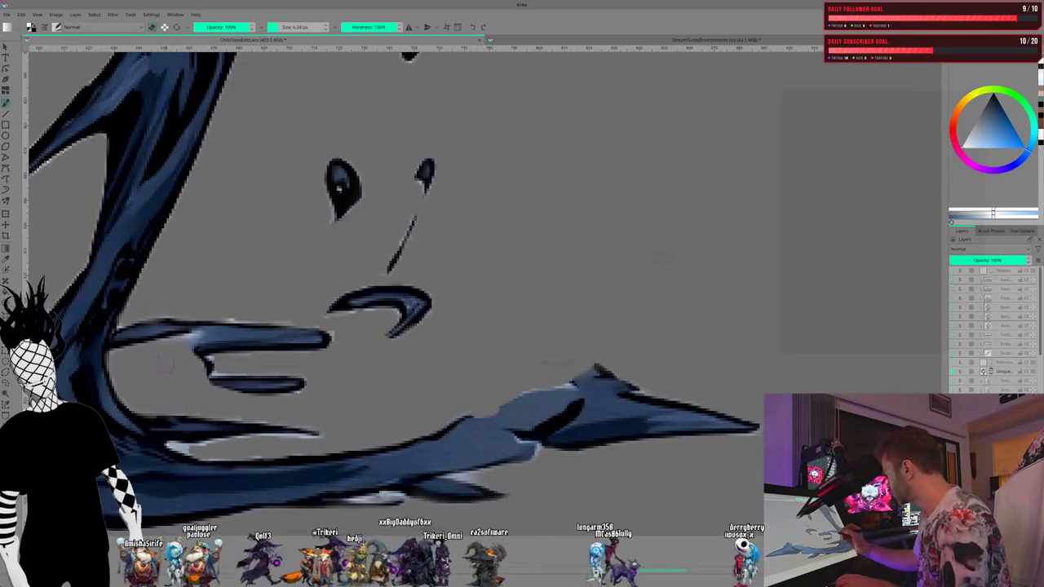
Step: Look over the tail's spikes and eye, then bring up the brush preset picker
{"action": "mouse_move", "coordinate": [339, 188]}
{"action": "left_mouse_down"}
{"action": "mouse_move", "coordinate": [499, 228]}
{"action": "mouse_move", "coordinate": [826, 17]}
{"action": "left_mouse_up"}
{"action": "key", "text": "minus"}
{"action": "key", "text": "minus"}
{"action": "key", "text": "minus"}
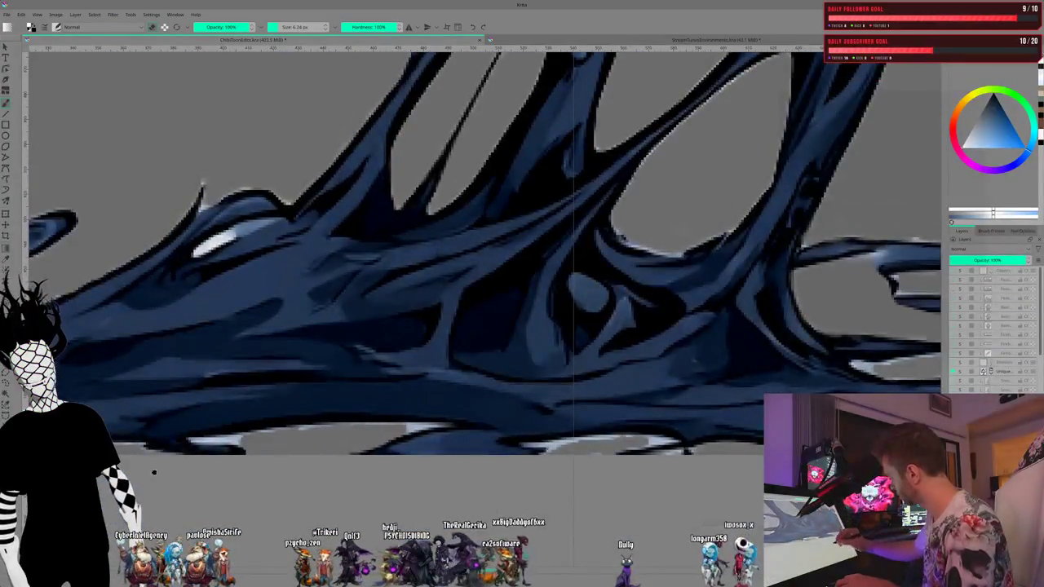
{"action": "left_click_drag", "start_coordinate": [130, 373], "coordinate": [430, 507]}
{"action": "key", "text": "plus"}
{"action": "key", "text": "plus"}
{"action": "key", "text": "plus"}
{"action": "scroll", "coordinate": [430, 506], "scroll_direction": "down", "scroll_amount": 3}
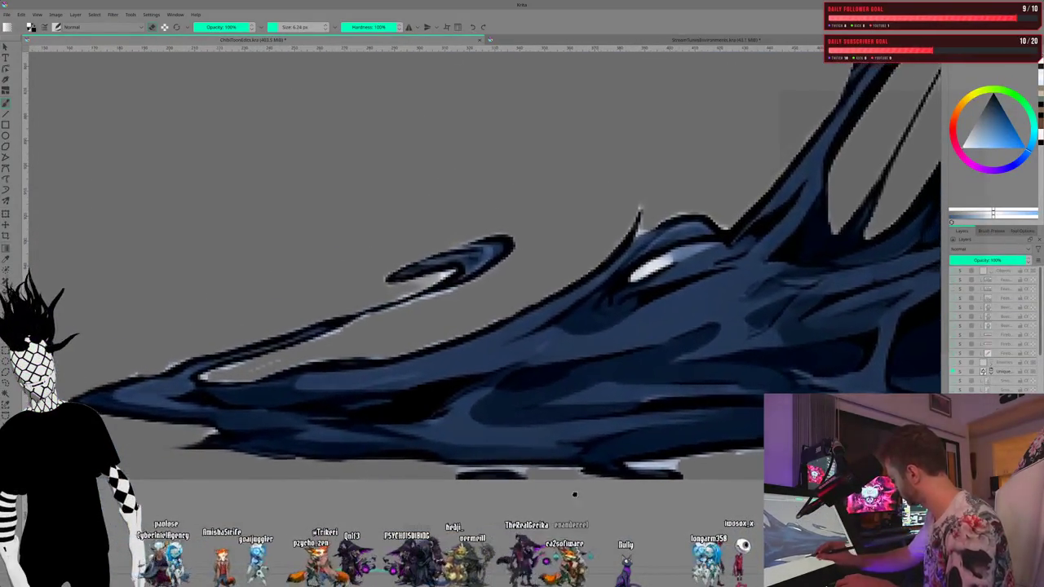
{"action": "scroll", "coordinate": [490, 496], "scroll_direction": "up", "scroll_amount": 2}
{"action": "scroll", "coordinate": [338, 494], "scroll_direction": "up", "scroll_amount": 1}
{"action": "mouse_move", "coordinate": [337, 494]}
{"action": "left_mouse_down"}
{"action": "mouse_move", "coordinate": [149, 420]}
{"action": "mouse_move", "coordinate": [171, 509]}
{"action": "mouse_move", "coordinate": [153, 502]}
{"action": "left_mouse_up"}
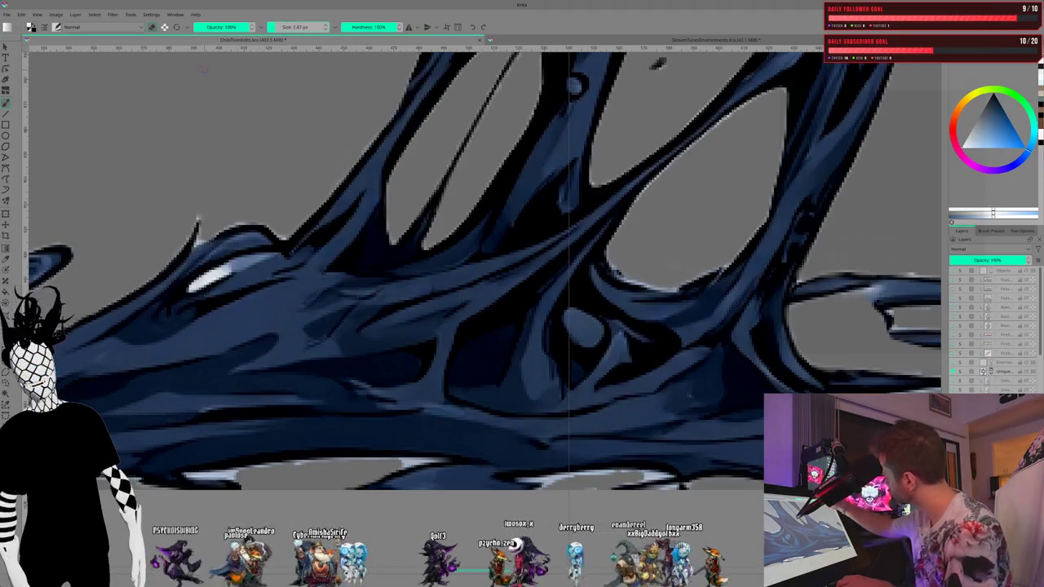
{"action": "left_click", "coordinate": [56, 27]}
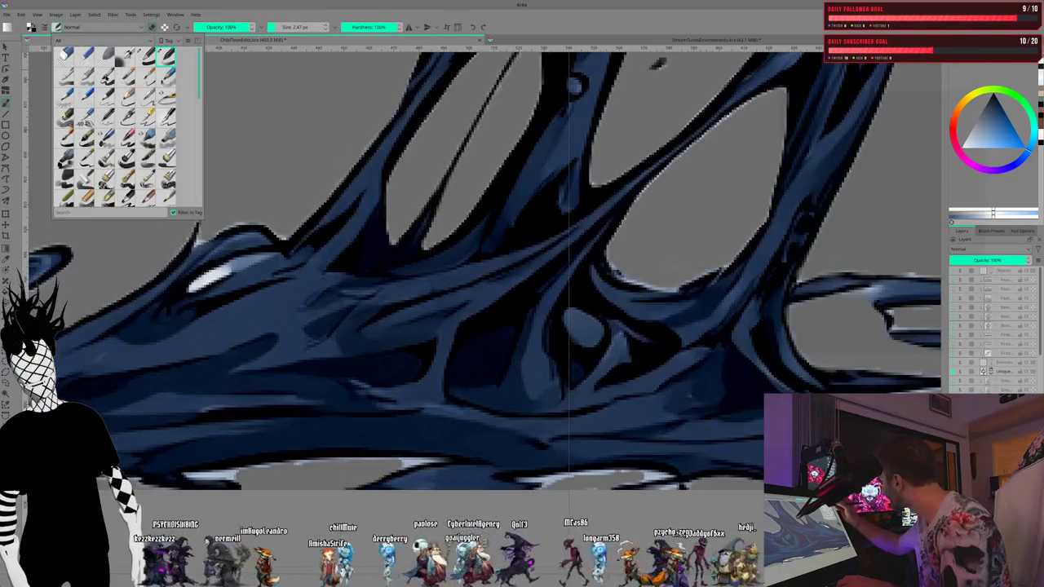
Step: Switch to a different brush preset and reduce its size to 3.20 px
{"action": "left_click", "coordinate": [104, 76]}
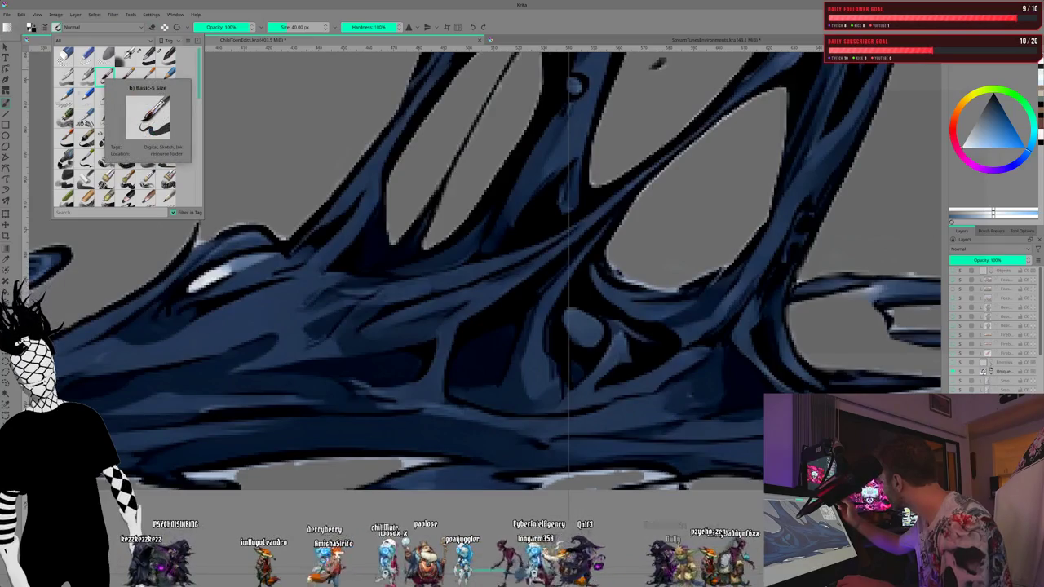
{"action": "left_click", "coordinate": [238, 457]}
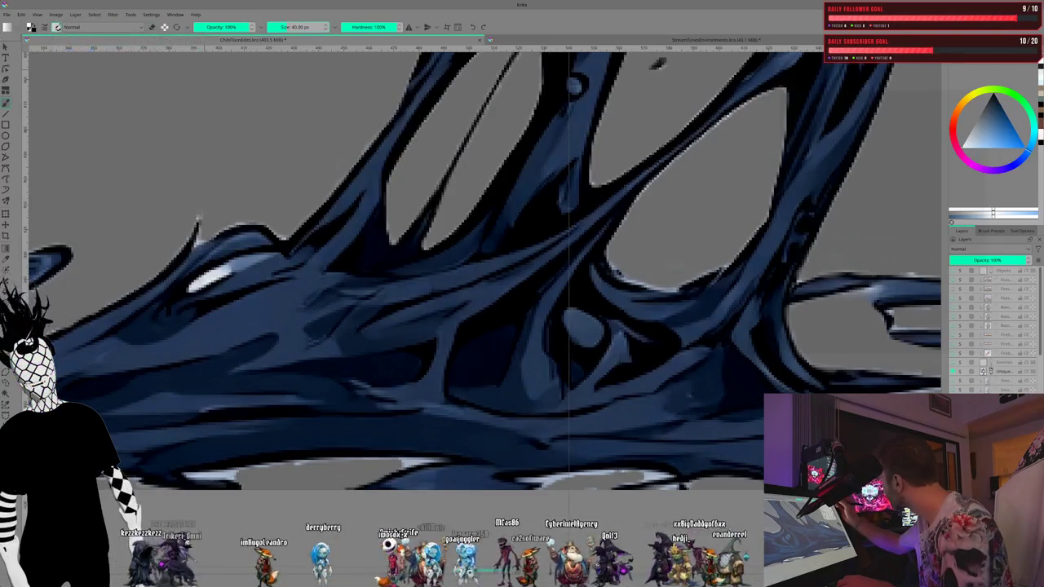
{"action": "key", "text": "bracketleft"}
{"action": "key", "text": "bracketleft"}
{"action": "key", "text": "bracketleft"}
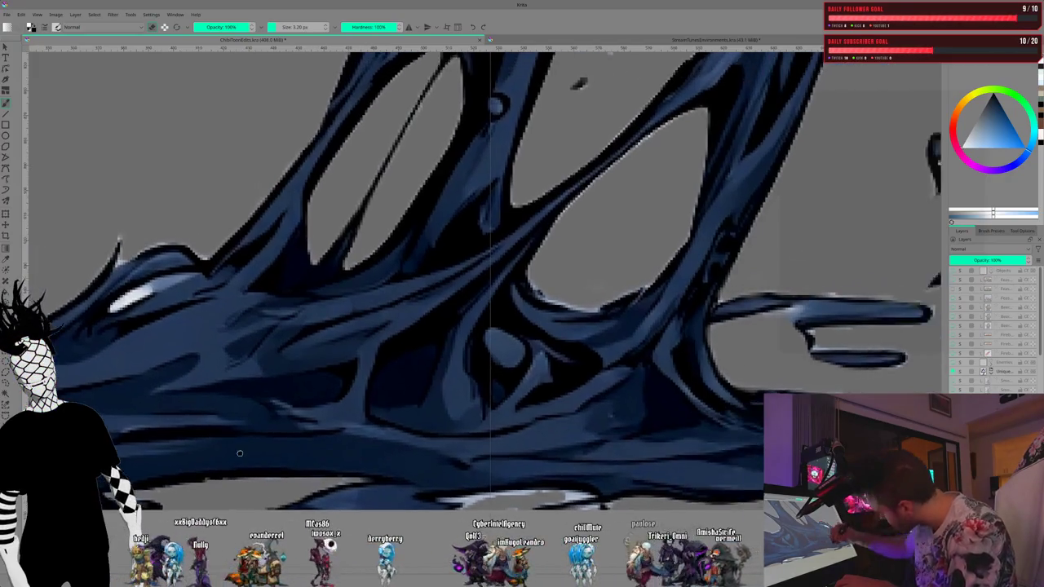
{"action": "scroll", "coordinate": [481, 278], "scroll_direction": "right", "scroll_amount": 5}
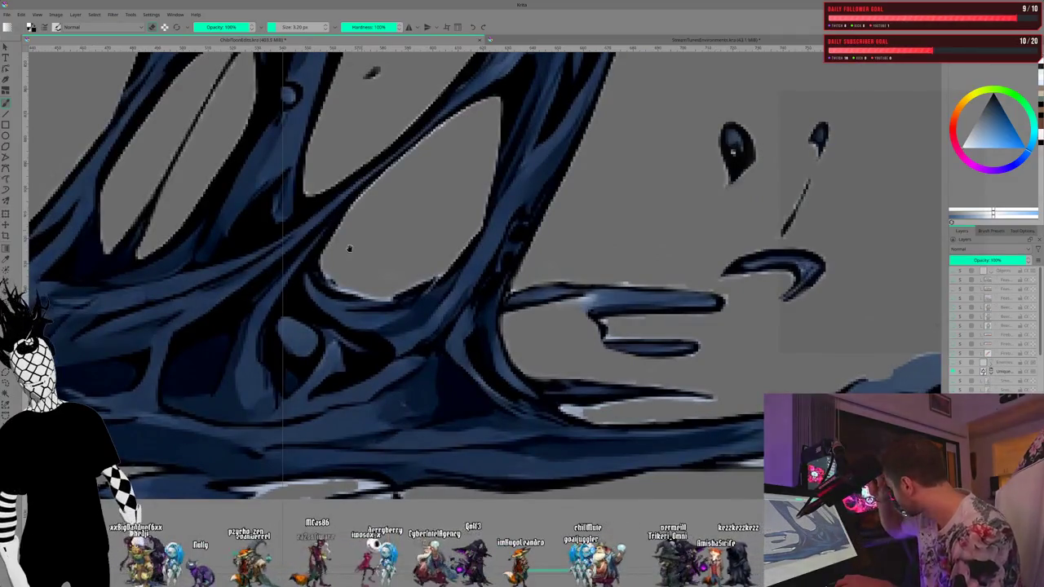
{"action": "left_click_drag", "start_coordinate": [344, 257], "coordinate": [255, 440]}
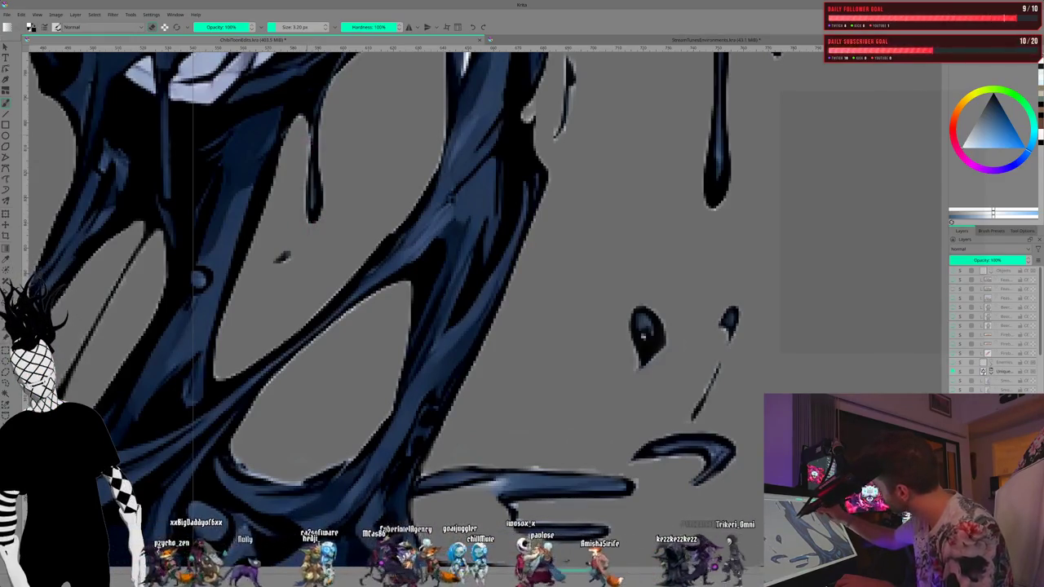
{"action": "scroll", "coordinate": [273, 354], "scroll_direction": "down", "scroll_amount": 3}
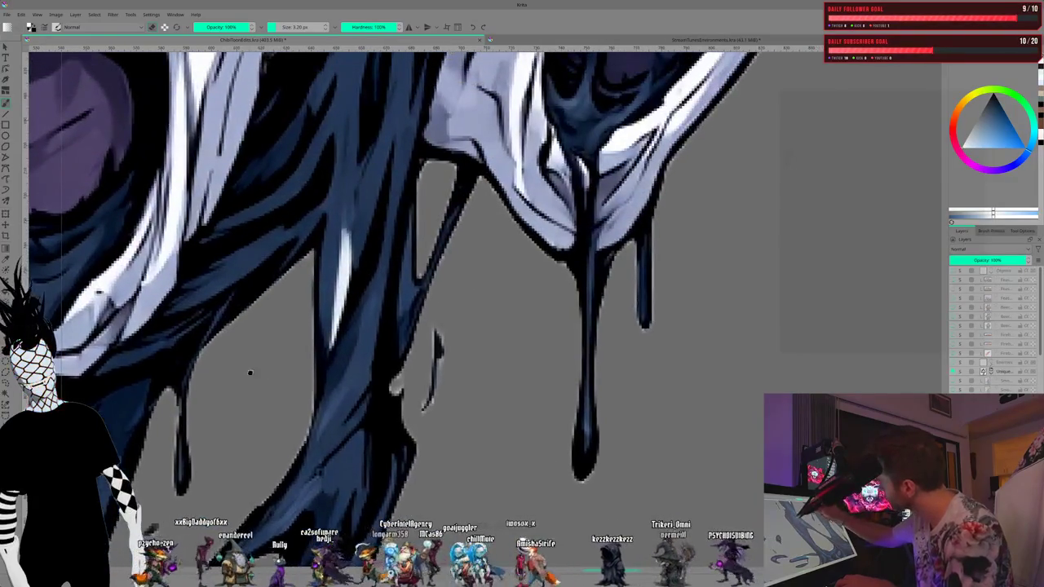
{"action": "scroll", "coordinate": [233, 416], "scroll_direction": "up", "scroll_amount": 3}
{"action": "scroll", "coordinate": [221, 403], "scroll_direction": "down", "scroll_amount": 3}
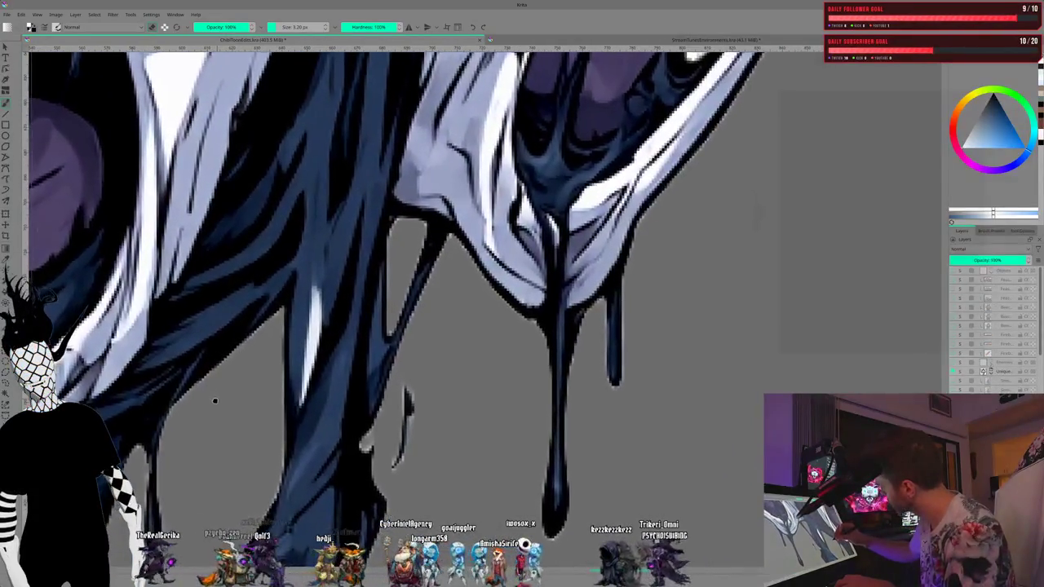
{"action": "scroll", "coordinate": [361, 189], "scroll_direction": "up", "scroll_amount": 3}
{"action": "scroll", "coordinate": [362, 189], "scroll_direction": "down", "scroll_amount": 2}
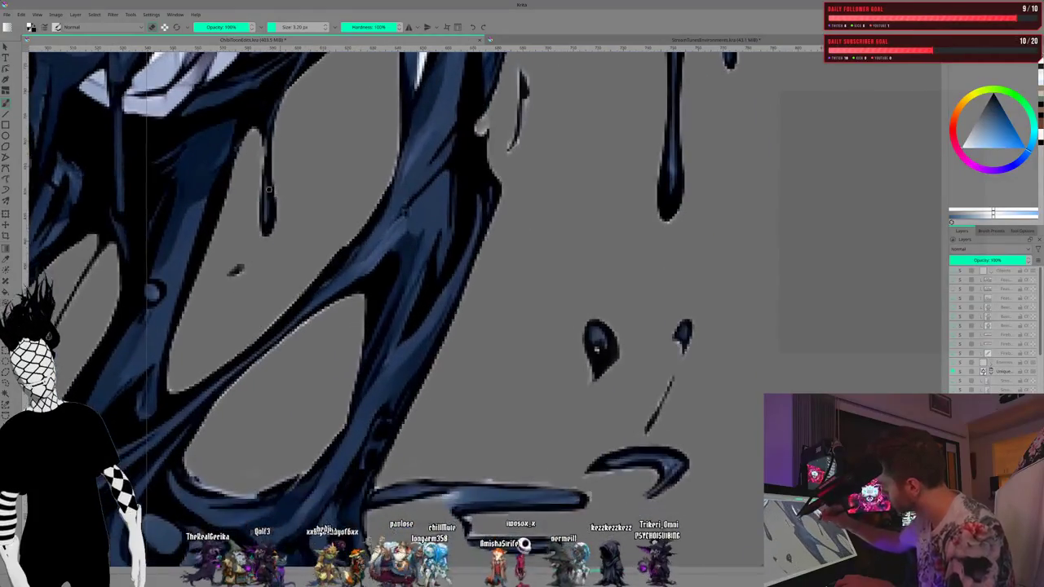
{"action": "scroll", "coordinate": [308, 115], "scroll_direction": "up", "scroll_amount": 2}
{"action": "left_click_drag", "start_coordinate": [307, 115], "coordinate": [373, 172]}
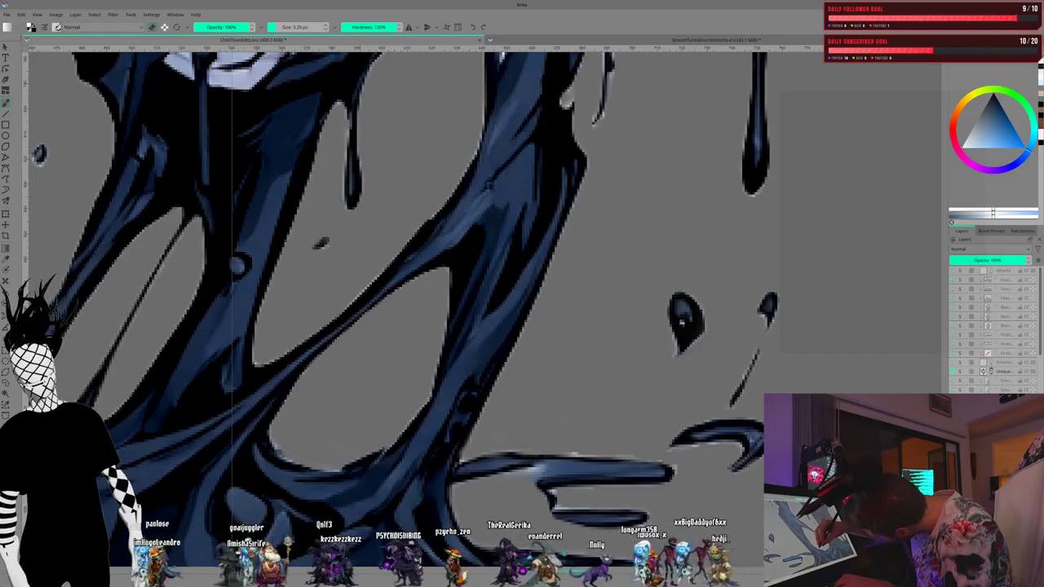
{"action": "mouse_move", "coordinate": [390, 423]}
{"action": "left_mouse_down"}
{"action": "mouse_move", "coordinate": [373, 400]}
{"action": "mouse_move", "coordinate": [264, 334]}
{"action": "mouse_move", "coordinate": [186, 314]}
{"action": "mouse_move", "coordinate": [147, 279]}
{"action": "left_mouse_up"}
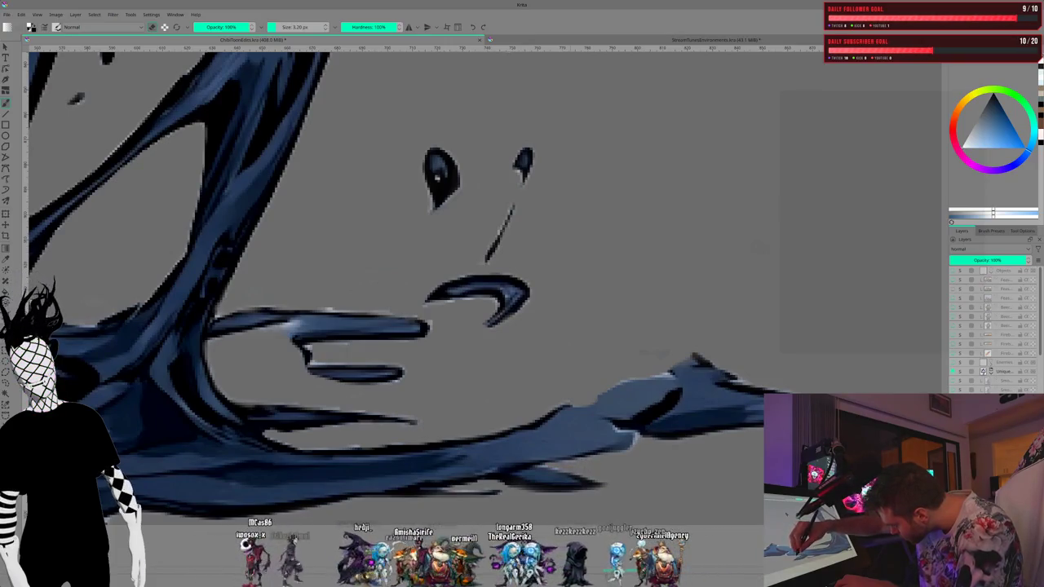
{"action": "left_click_drag", "start_coordinate": [565, 361], "coordinate": [505, 361]}
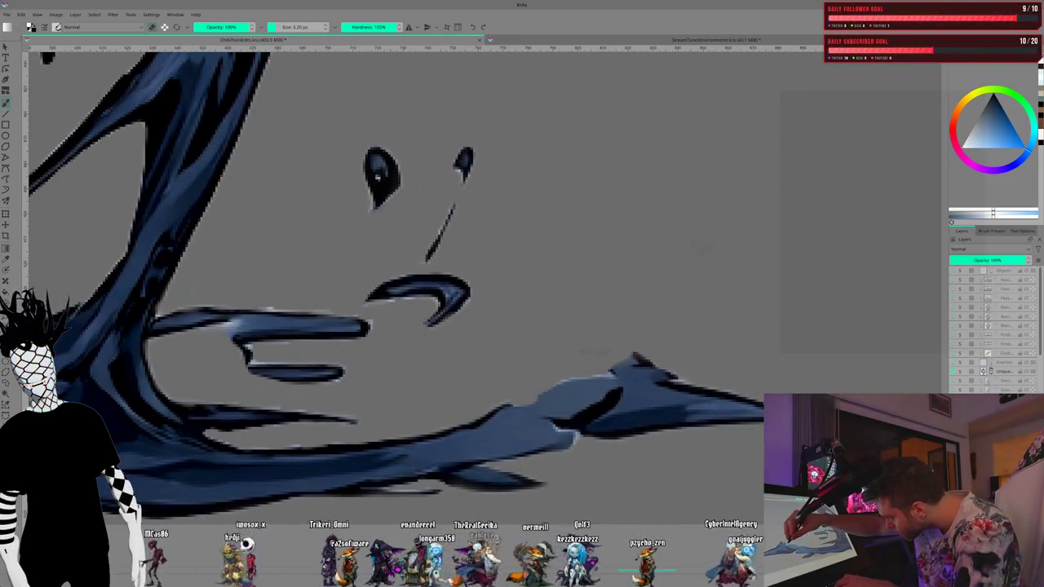
{"action": "left_click_drag", "start_coordinate": [624, 315], "coordinate": [847, 217]}
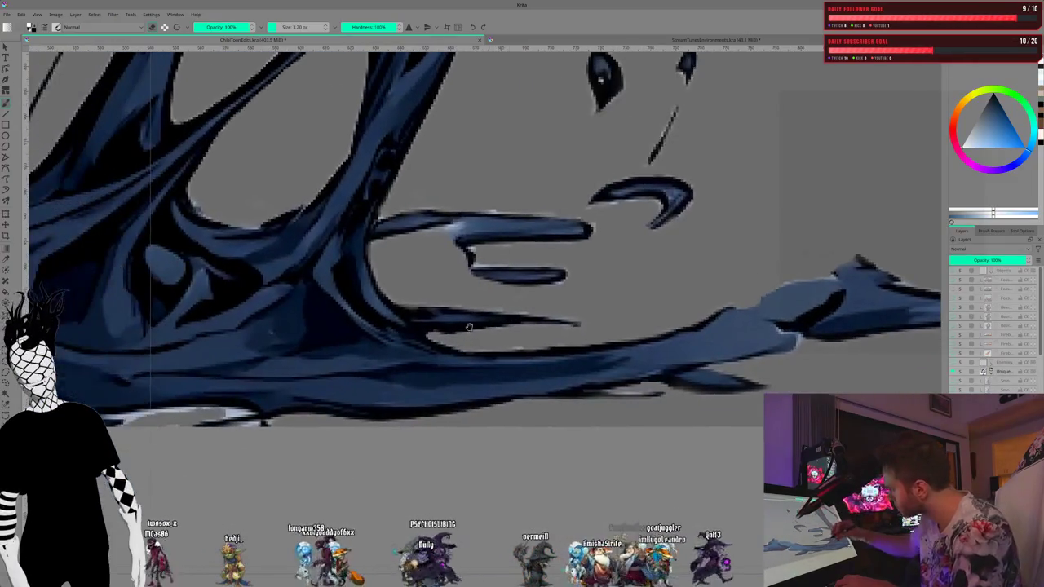
{"action": "left_click_drag", "start_coordinate": [408, 245], "coordinate": [587, 263]}
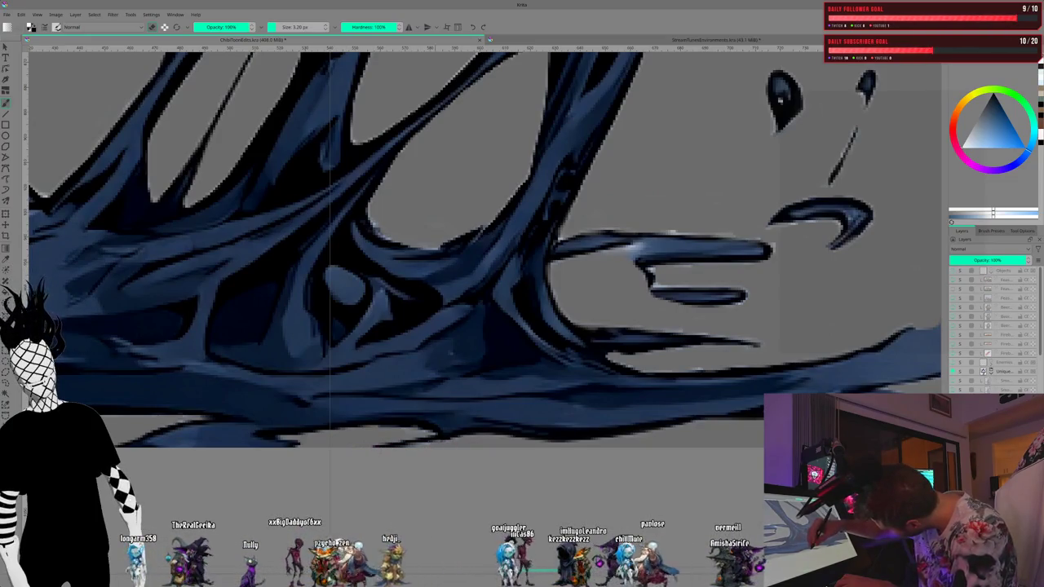
Step: Zoom in on the tail's eye and paint over the white highlight to shrink it
{"action": "left_click_drag", "start_coordinate": [303, 429], "coordinate": [329, 440]}
{"action": "scroll", "coordinate": [484, 405], "scroll_direction": "up", "scroll_amount": 3}
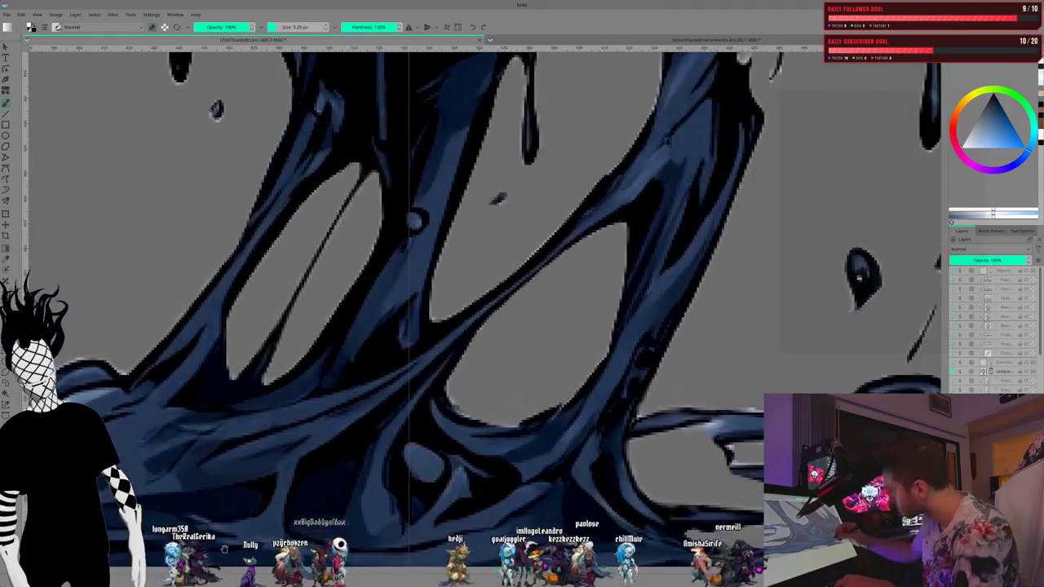
{"action": "scroll", "coordinate": [484, 406], "scroll_direction": "down", "scroll_amount": 3}
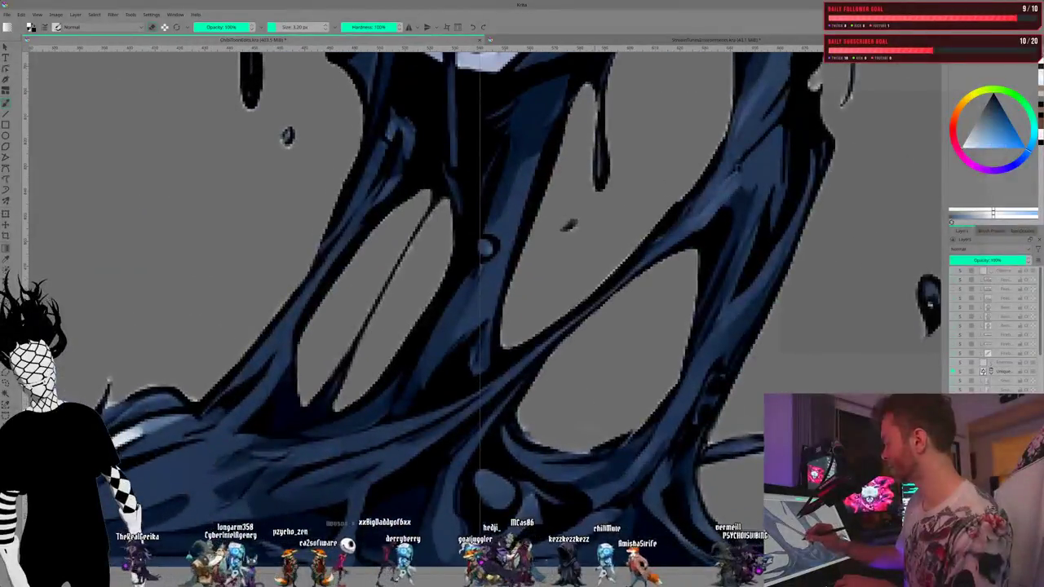
{"action": "scroll", "coordinate": [269, 296], "scroll_direction": "up", "scroll_amount": 3}
{"action": "scroll", "coordinate": [269, 296], "scroll_direction": "down", "scroll_amount": 2}
{"action": "left_click_drag", "start_coordinate": [455, 195], "coordinate": [517, 212]}
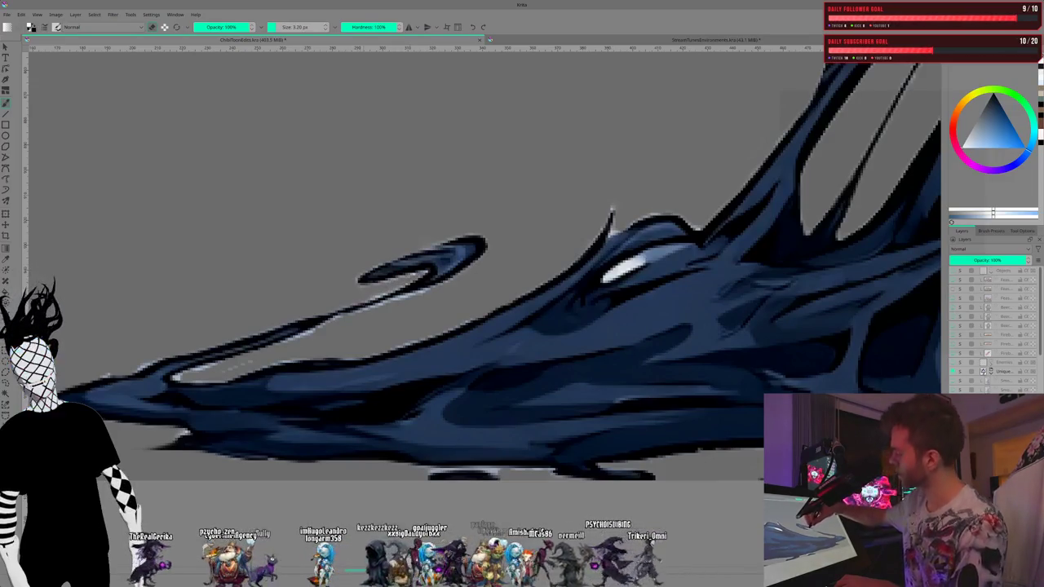
{"action": "mouse_move", "coordinate": [380, 271]}
{"action": "left_mouse_down"}
{"action": "mouse_move", "coordinate": [256, 329]}
{"action": "mouse_move", "coordinate": [420, 328]}
{"action": "left_mouse_up"}
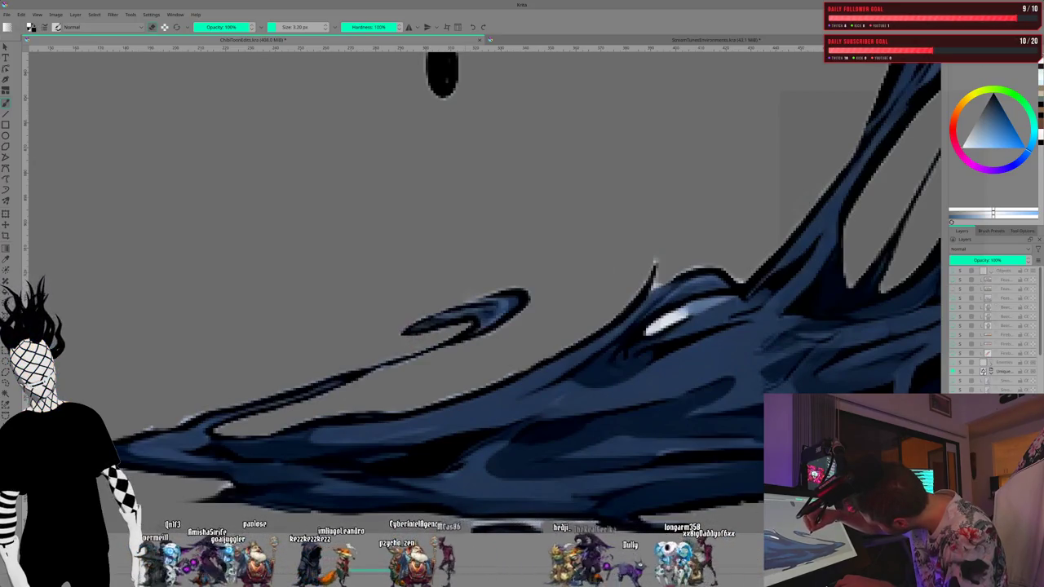
{"action": "left_click_drag", "start_coordinate": [198, 372], "coordinate": [301, 315]}
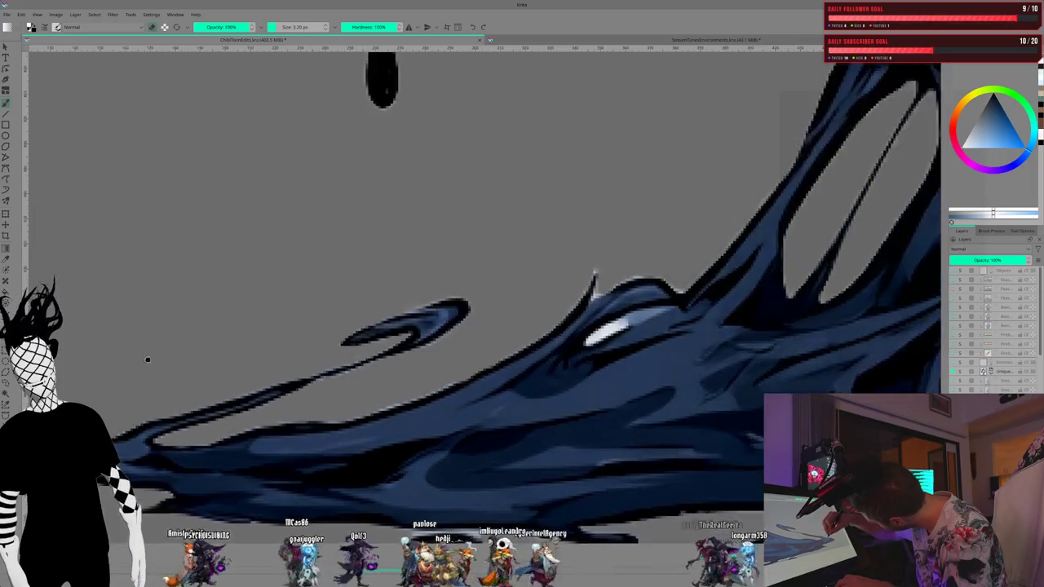
{"action": "left_click_drag", "start_coordinate": [339, 299], "coordinate": [166, 310]}
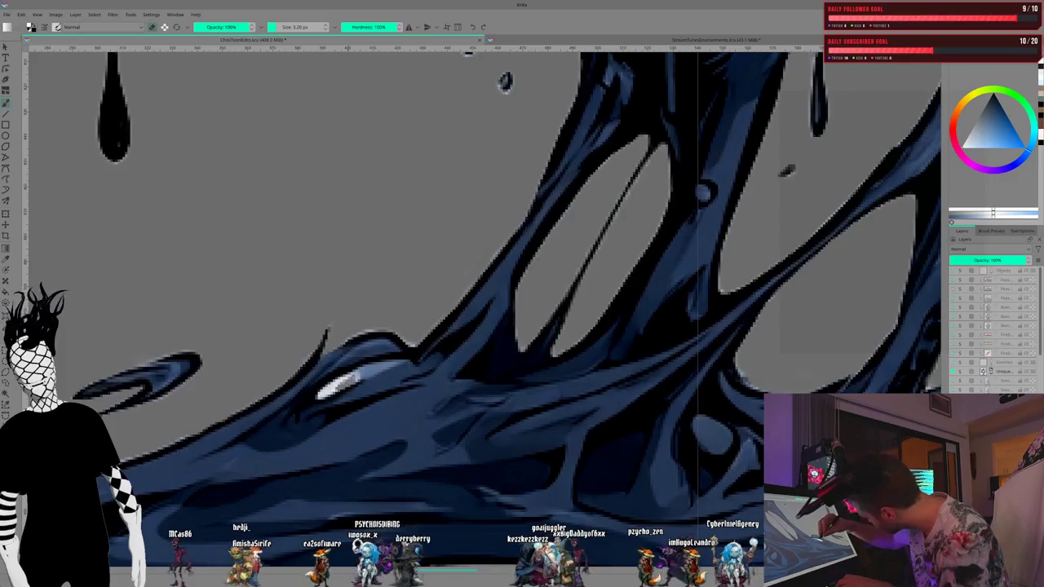
{"action": "mouse_move", "coordinate": [336, 385]}
{"action": "left_mouse_down"}
{"action": "mouse_move", "coordinate": [354, 375]}
{"action": "mouse_move", "coordinate": [337, 382]}
{"action": "left_mouse_up"}
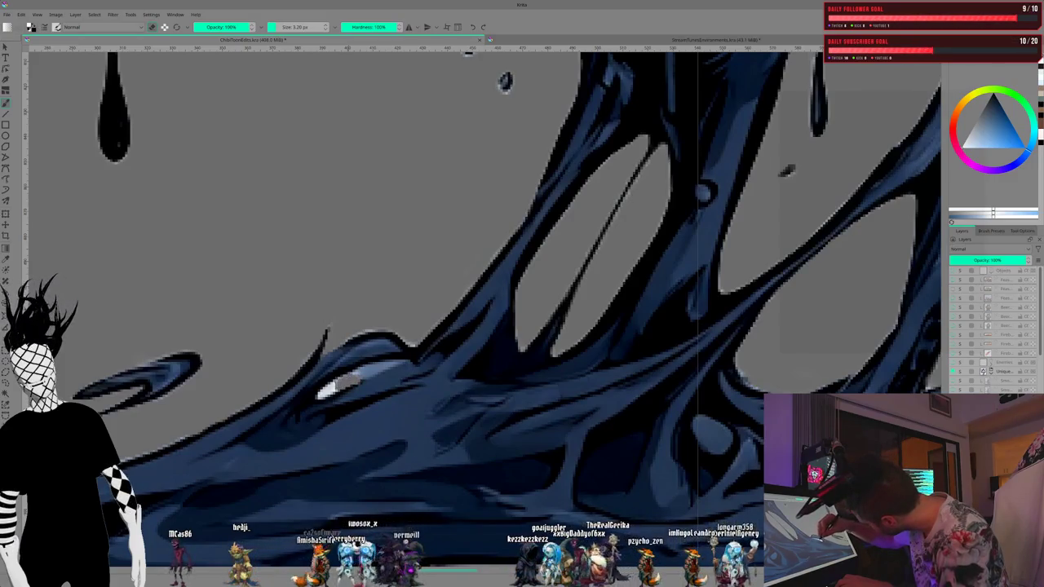
Step: Zoom out to view the whole three-skull artwork with its shaded tendril base
{"action": "left_click_drag", "start_coordinate": [469, 54], "coordinate": [253, 497]}
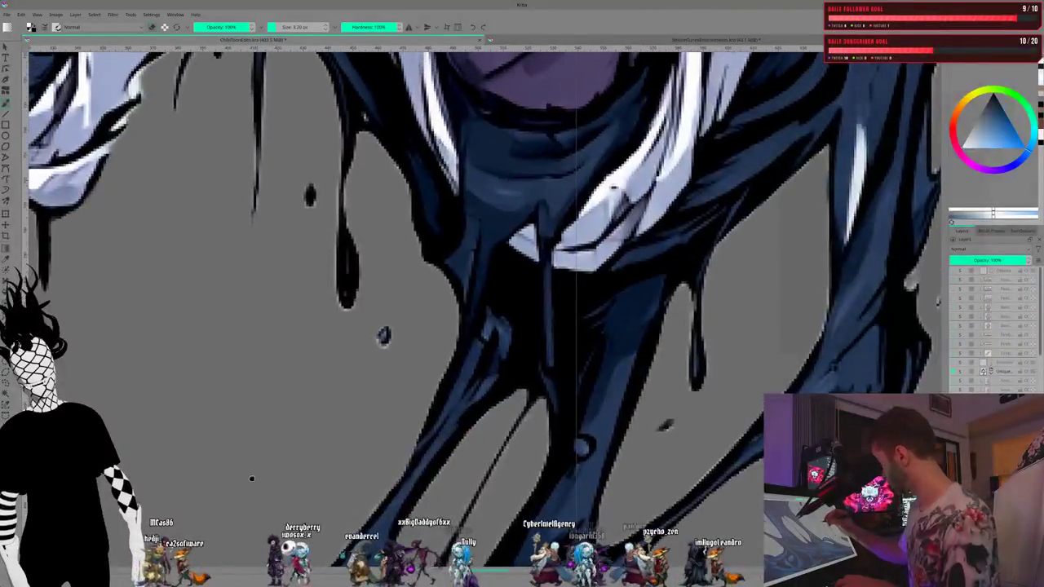
{"action": "scroll", "coordinate": [260, 507], "scroll_direction": "down", "scroll_amount": 3}
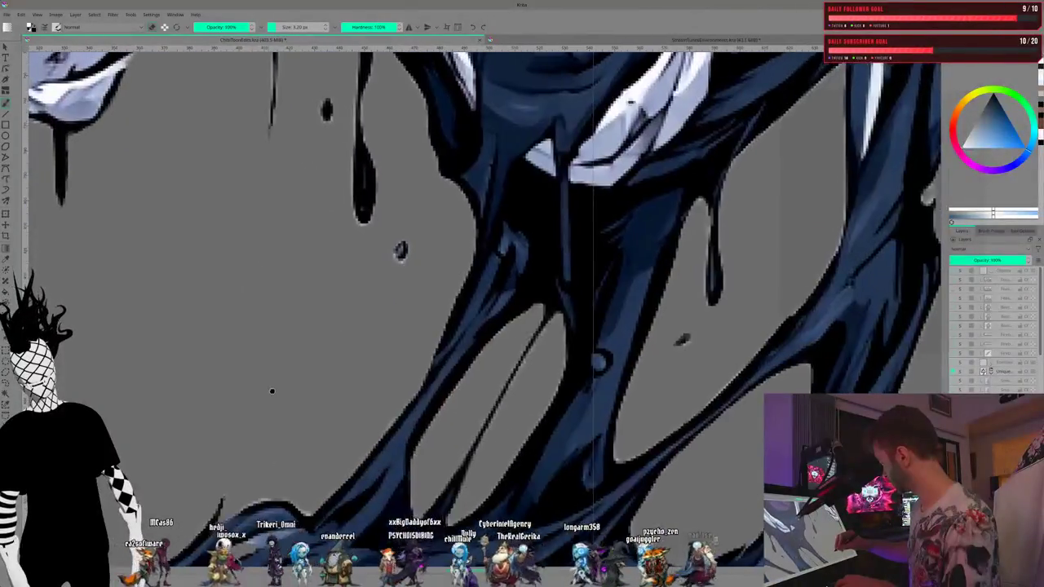
{"action": "scroll", "coordinate": [239, 373], "scroll_direction": "up", "scroll_amount": 3}
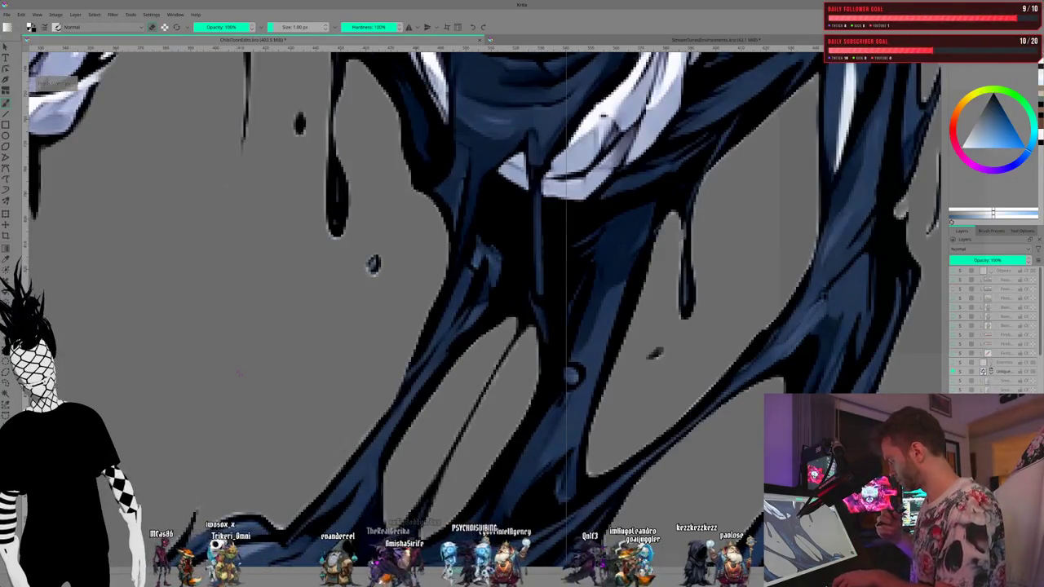
{"action": "scroll", "coordinate": [467, 482], "scroll_direction": "down", "scroll_amount": 2}
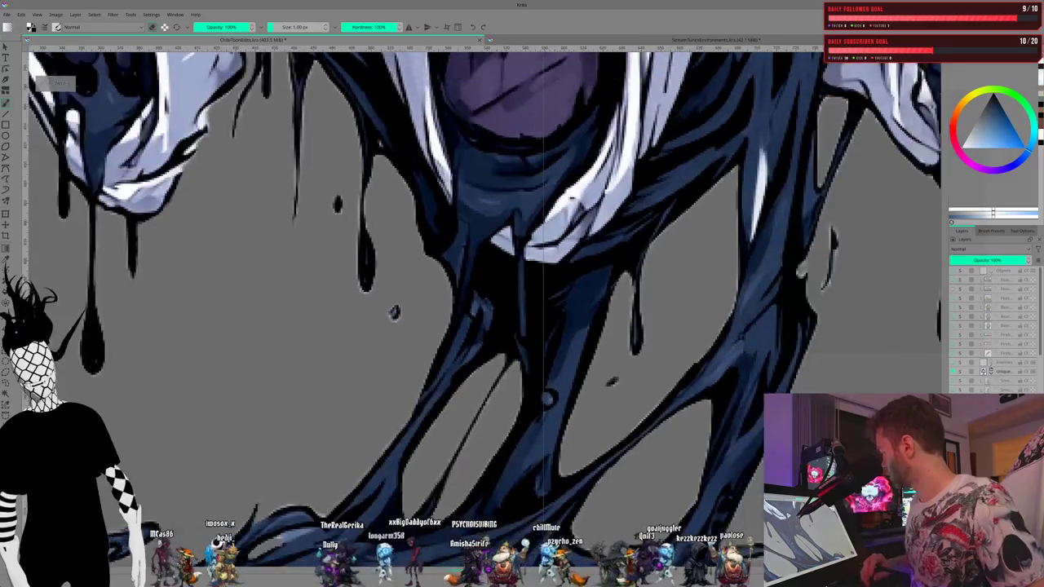
{"action": "scroll", "coordinate": [478, 424], "scroll_direction": "down", "scroll_amount": 2}
{"action": "scroll", "coordinate": [478, 424], "scroll_direction": "down", "scroll_amount": 2}
{"action": "scroll", "coordinate": [478, 424], "scroll_direction": "down", "scroll_amount": 2}
{"action": "scroll", "coordinate": [478, 424], "scroll_direction": "down", "scroll_amount": 1}
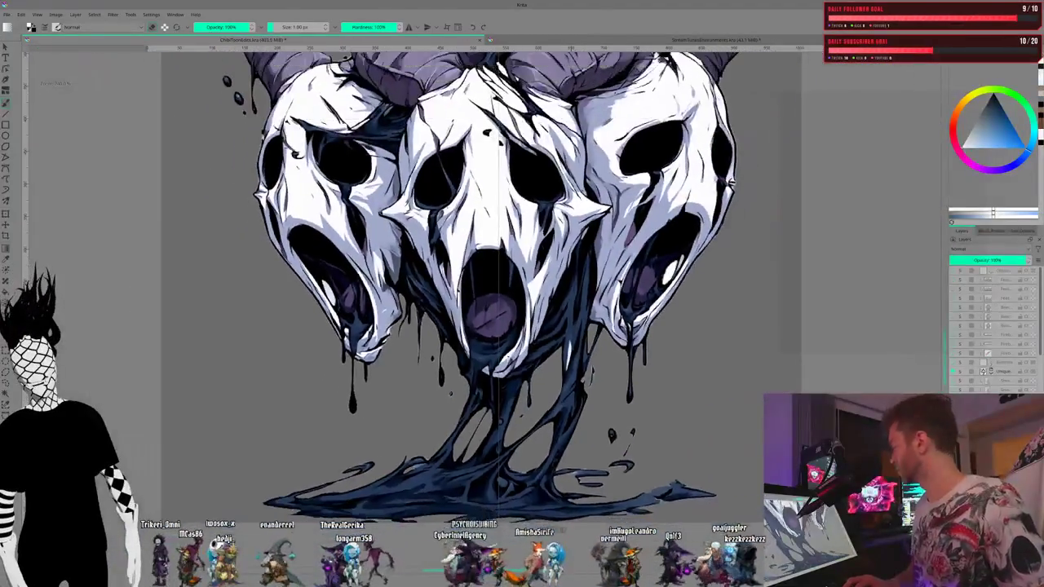
{"action": "scroll", "coordinate": [639, 451], "scroll_direction": "down", "scroll_amount": 1}
{"action": "scroll", "coordinate": [638, 451], "scroll_direction": "up", "scroll_amount": 3}
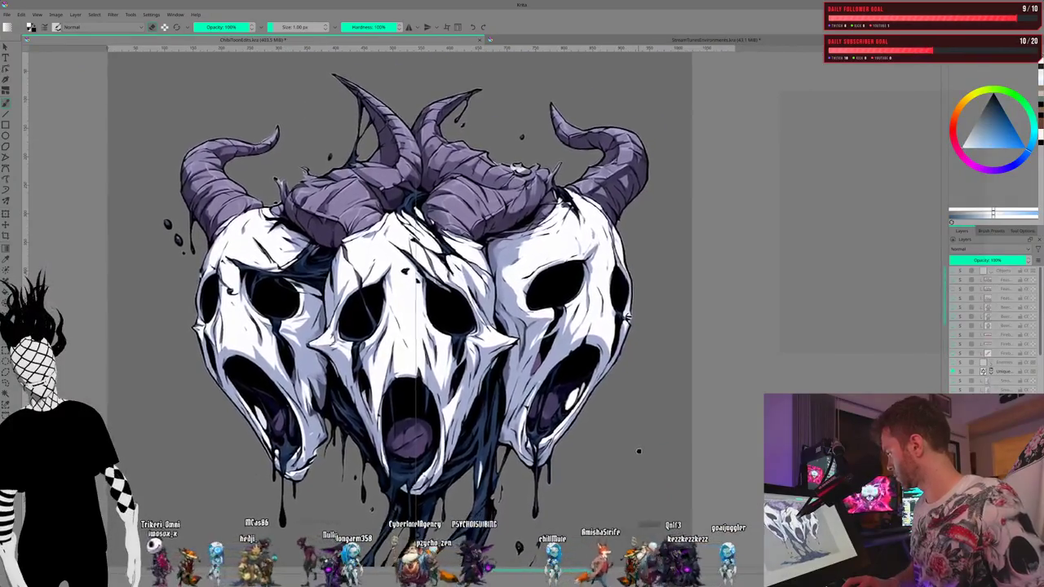
{"action": "scroll", "coordinate": [639, 451], "scroll_direction": "down", "scroll_amount": 1}
{"action": "scroll", "coordinate": [603, 453], "scroll_direction": "down", "scroll_amount": 2}
{"action": "scroll", "coordinate": [571, 433], "scroll_direction": "down", "scroll_amount": 1}
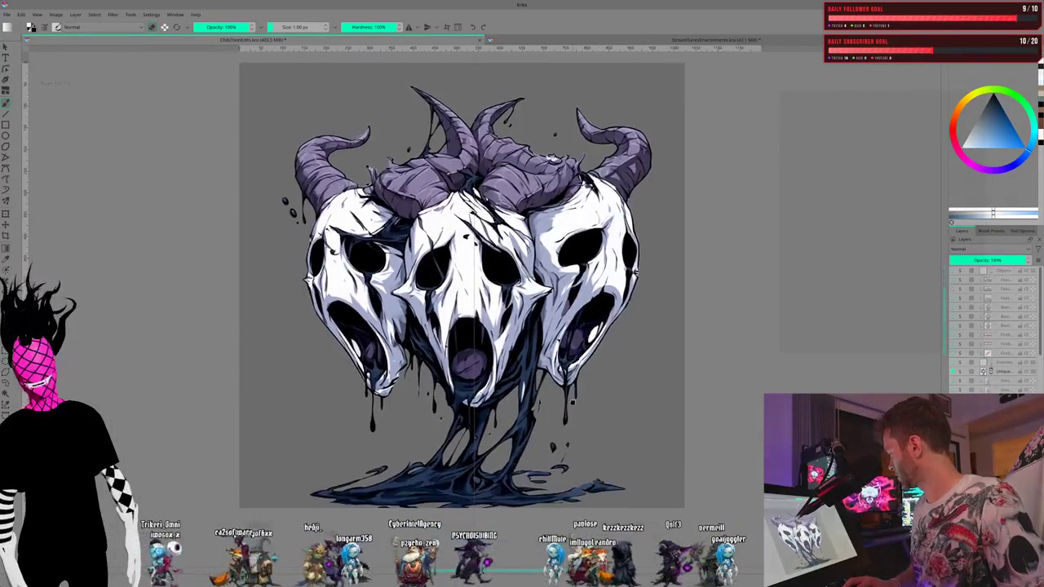
{"action": "scroll", "coordinate": [571, 402], "scroll_direction": "up", "scroll_amount": 1}
{"action": "scroll", "coordinate": [594, 422], "scroll_direction": "down", "scroll_amount": 1}
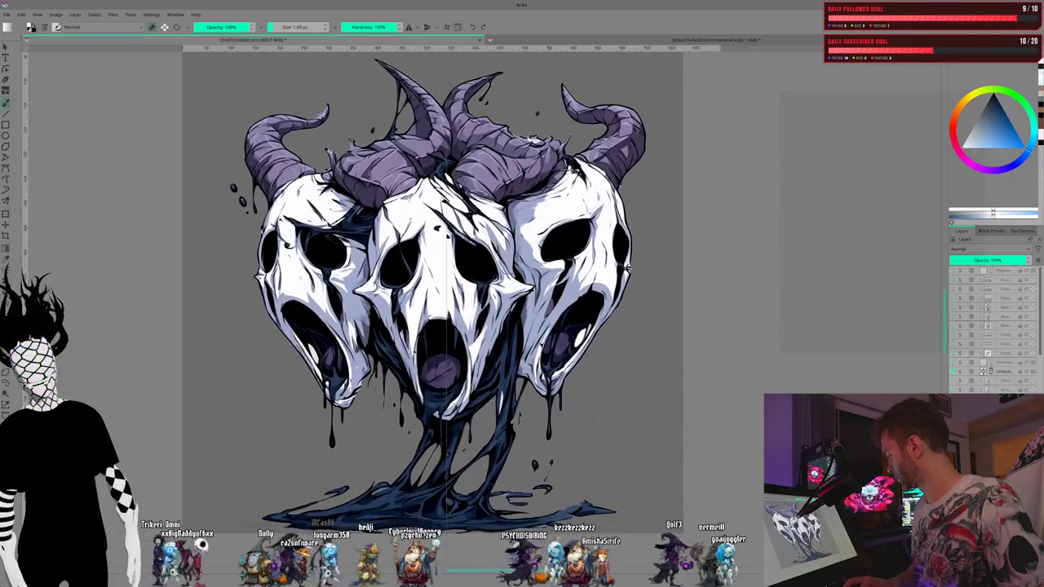
{"action": "scroll", "coordinate": [597, 435], "scroll_direction": "down", "scroll_amount": 1}
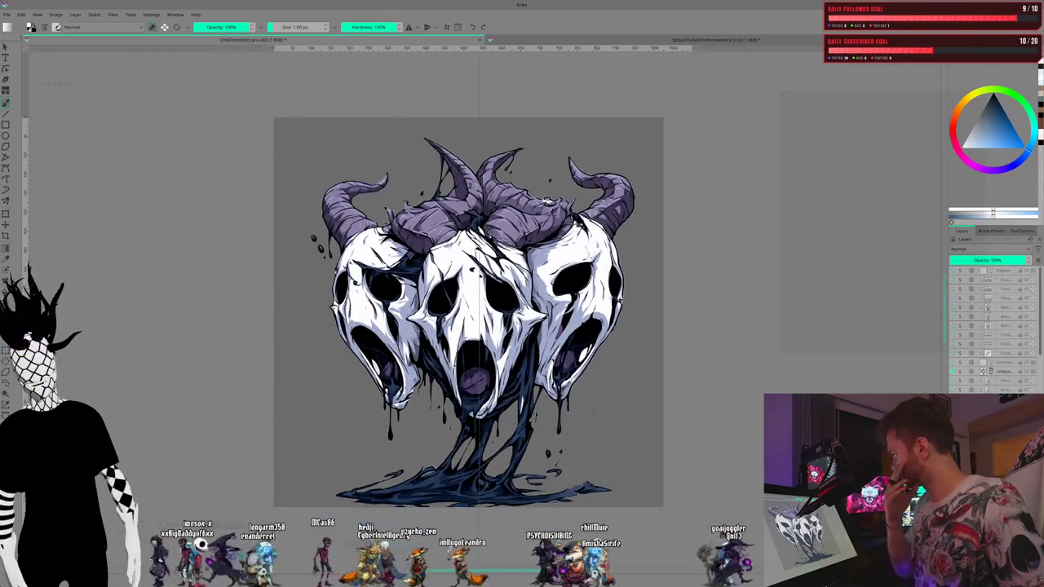
{"action": "scroll", "coordinate": [639, 432], "scroll_direction": "down", "scroll_amount": 1}
{"action": "scroll", "coordinate": [616, 430], "scroll_direction": "up", "scroll_amount": 2}
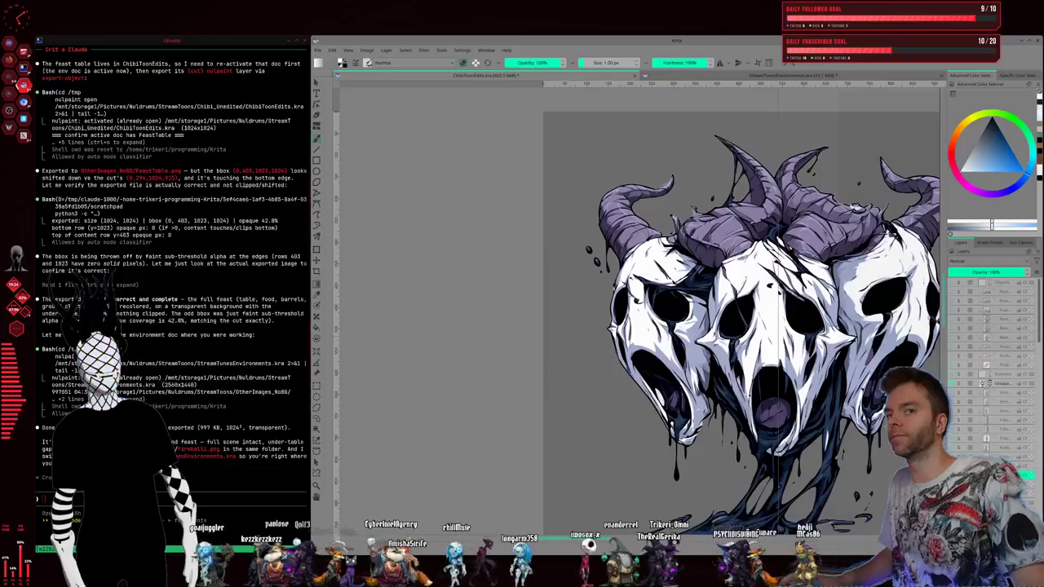
{"action": "scroll", "coordinate": [637, 310], "scroll_direction": "right", "scroll_amount": 3}
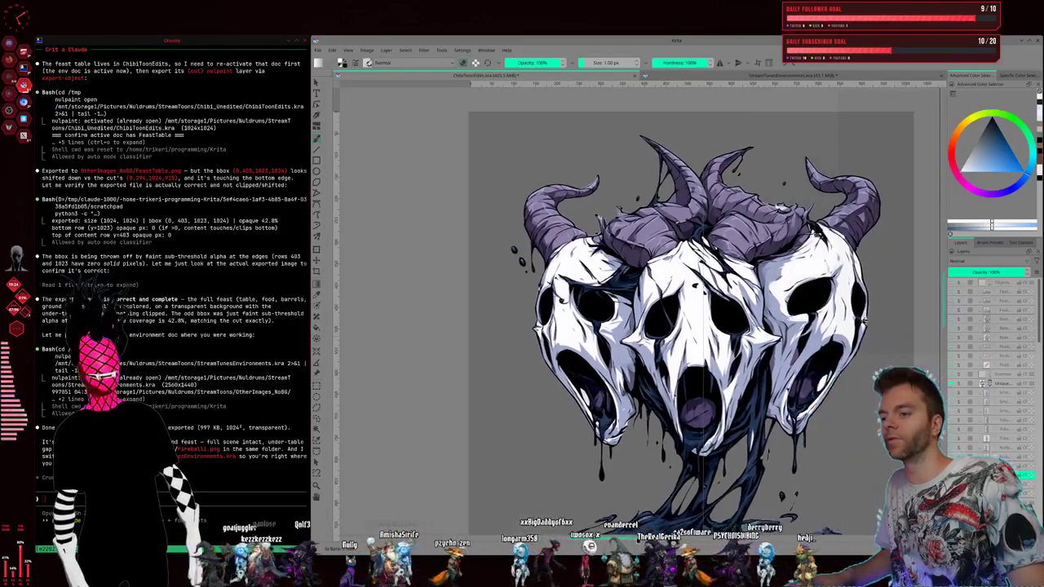
{"action": "scroll", "coordinate": [636, 310], "scroll_direction": "right", "scroll_amount": 2}
{"action": "scroll", "coordinate": [657, 303], "scroll_direction": "down", "scroll_amount": 2}
{"action": "scroll", "coordinate": [657, 303], "scroll_direction": "up", "scroll_amount": 2}
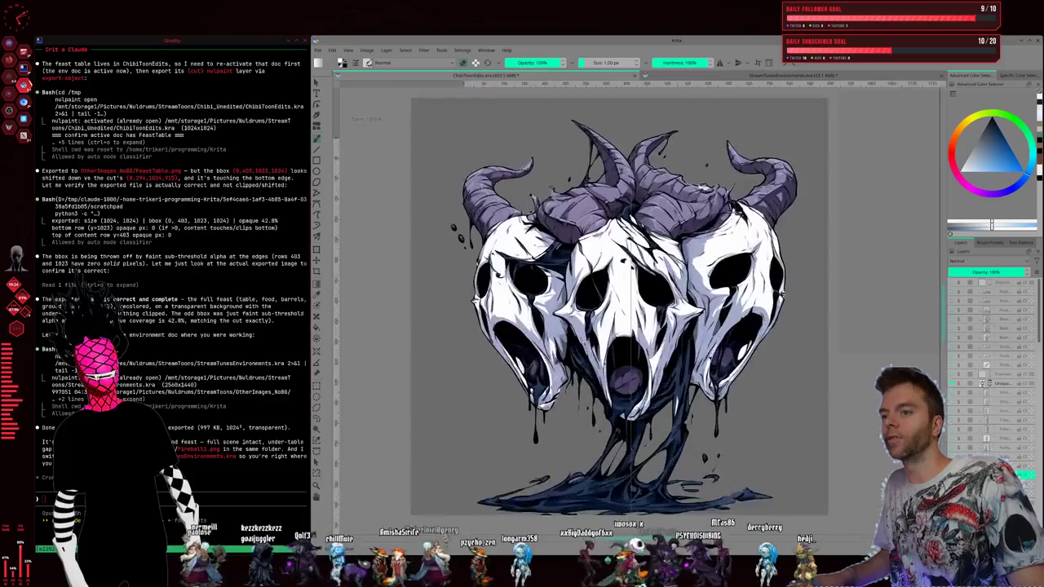
{"action": "scroll", "coordinate": [657, 303], "scroll_direction": "up", "scroll_amount": 2}
{"action": "scroll", "coordinate": [637, 310], "scroll_direction": "down", "scroll_amount": 3}
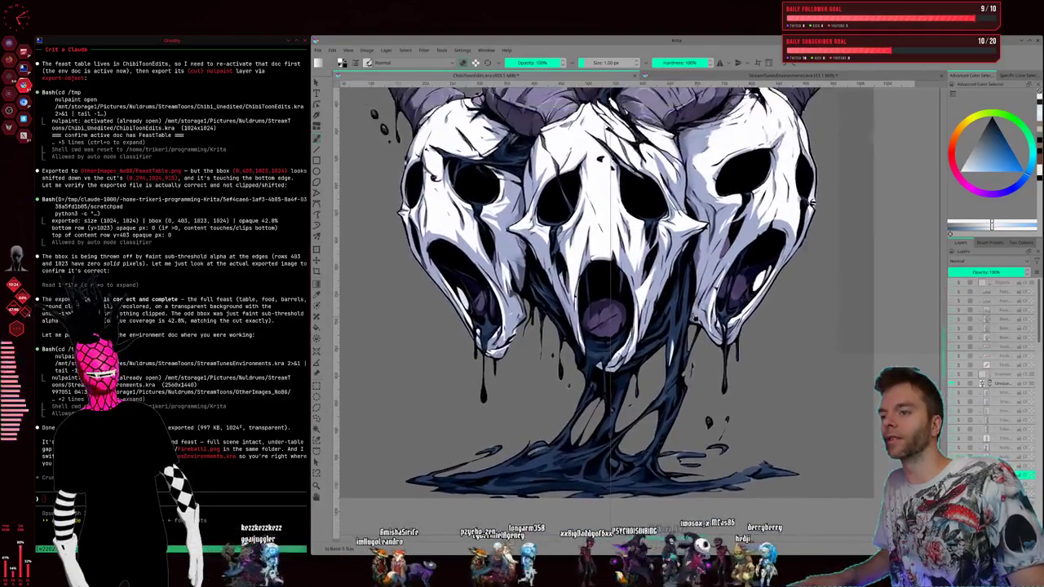
{"action": "scroll", "coordinate": [583, 302], "scroll_direction": "up", "scroll_amount": 2}
{"action": "scroll", "coordinate": [583, 302], "scroll_direction": "up", "scroll_amount": 1}
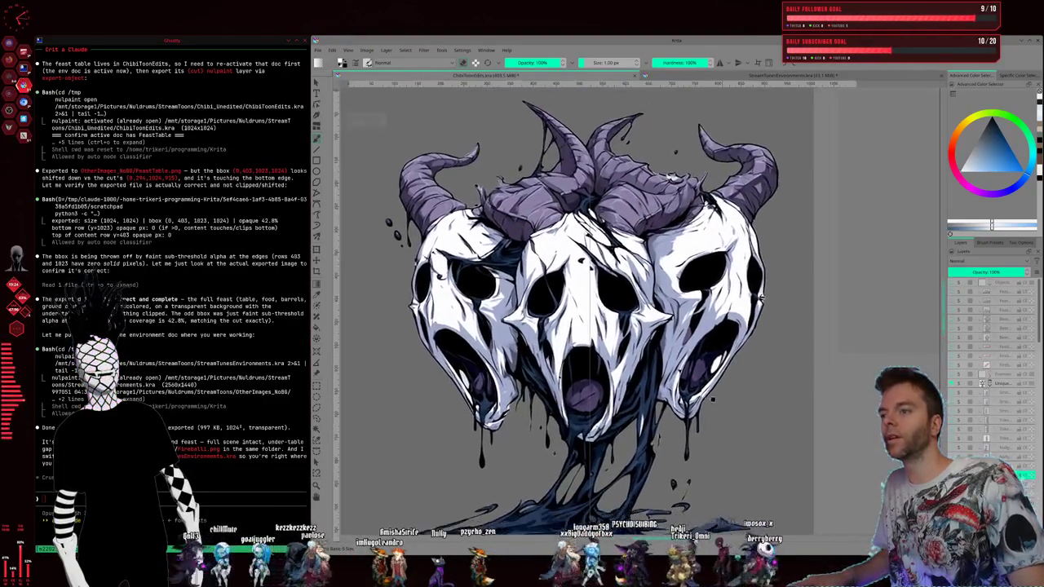
{"action": "scroll", "coordinate": [583, 302], "scroll_direction": "down", "scroll_amount": 1}
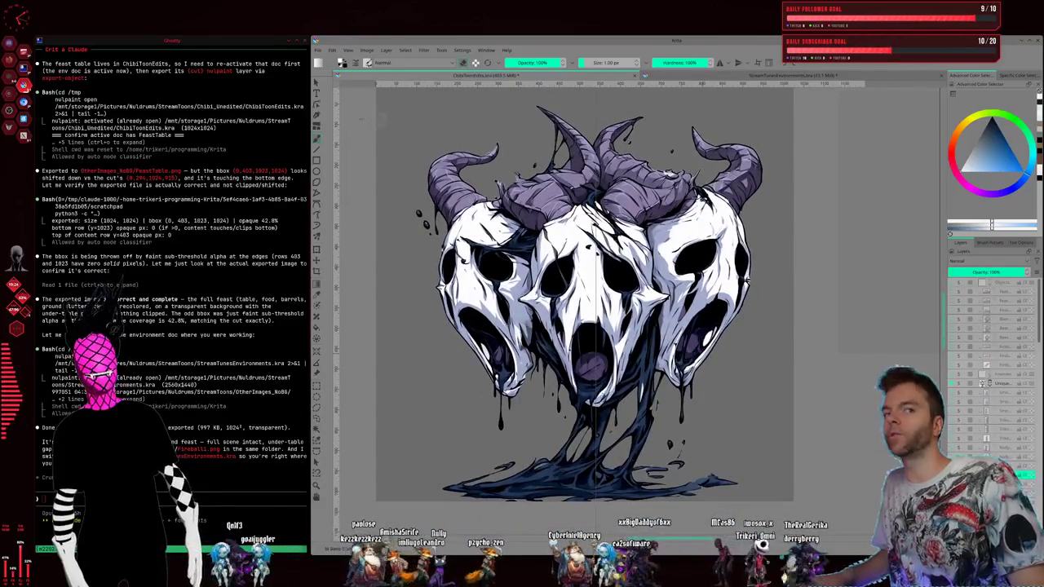
{"action": "left_click_drag", "start_coordinate": [690, 355], "coordinate": [668, 354]}
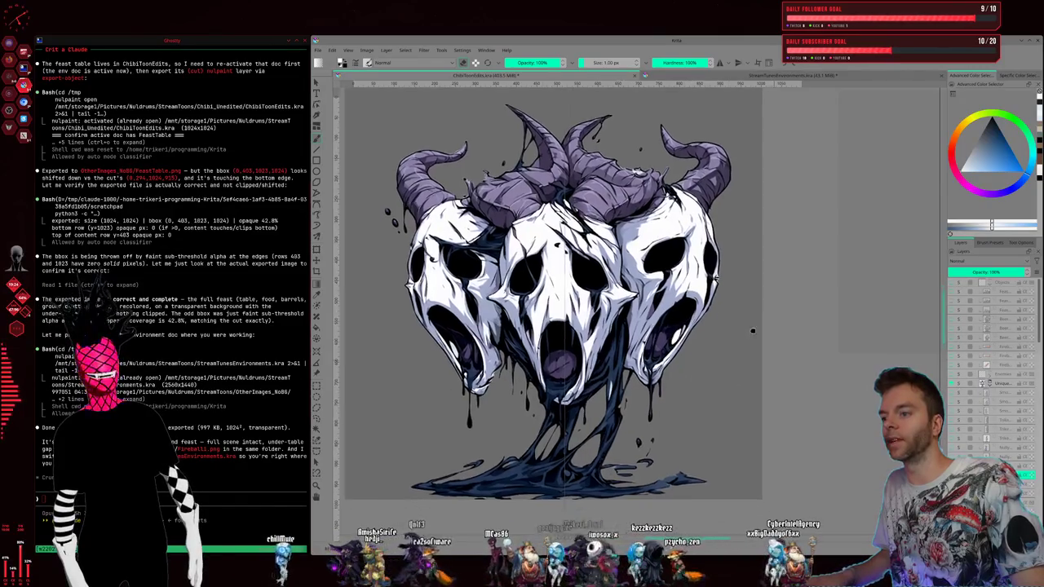
{"action": "scroll", "coordinate": [695, 391], "scroll_direction": "down", "scroll_amount": 3}
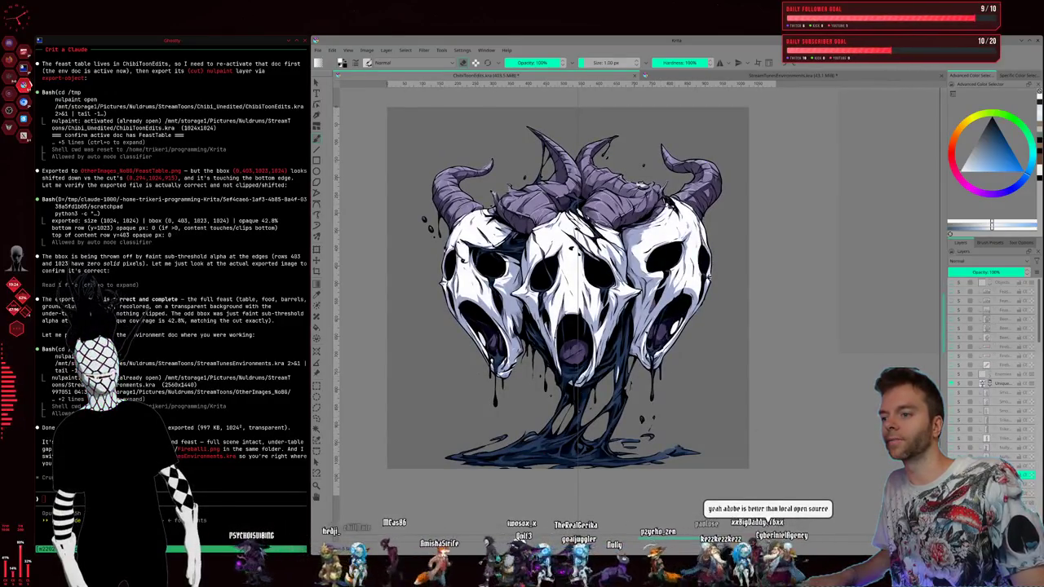
{"action": "scroll", "coordinate": [714, 365], "scroll_direction": "up", "scroll_amount": 3}
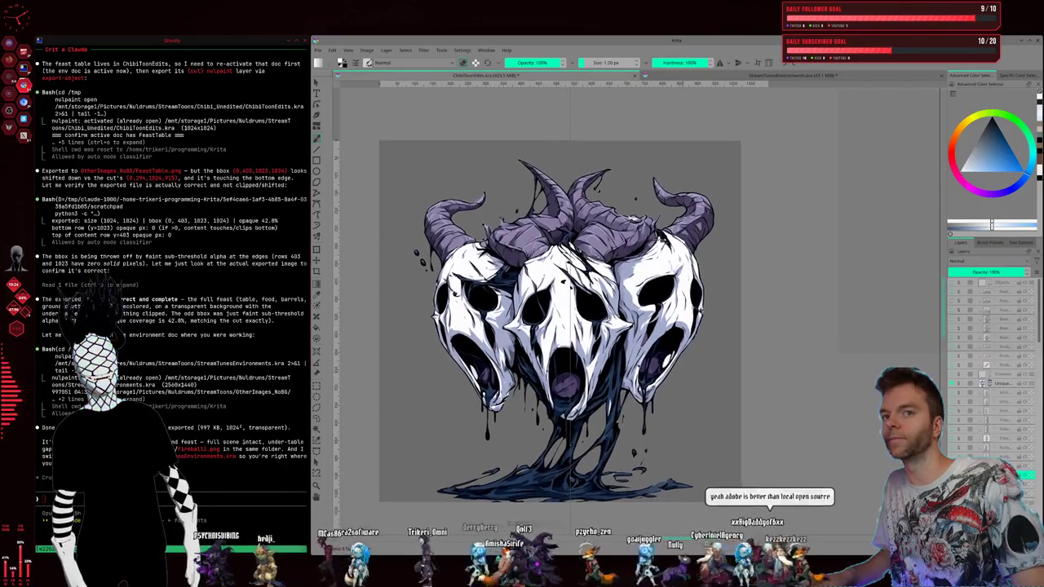
{"action": "left_click_drag", "start_coordinate": [714, 365], "coordinate": [745, 337]}
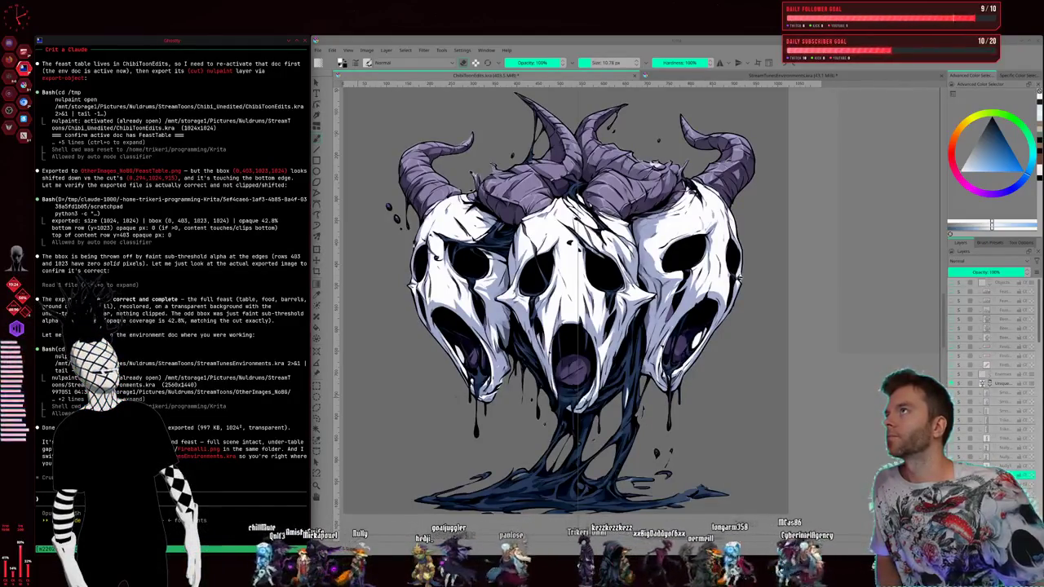
Step: Ask for the green padded versions to be re-exported, then widen Krita's Layers docker
{"action": "type", "text": "Okay so you export it? re export it like the green padded versions of it and"}
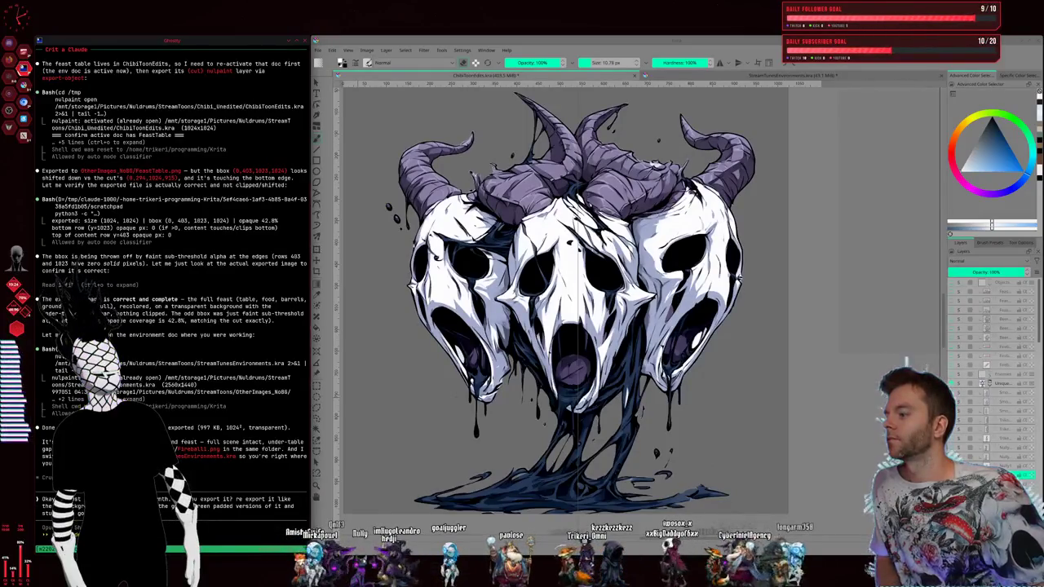
{"action": "key", "text": "Return"}
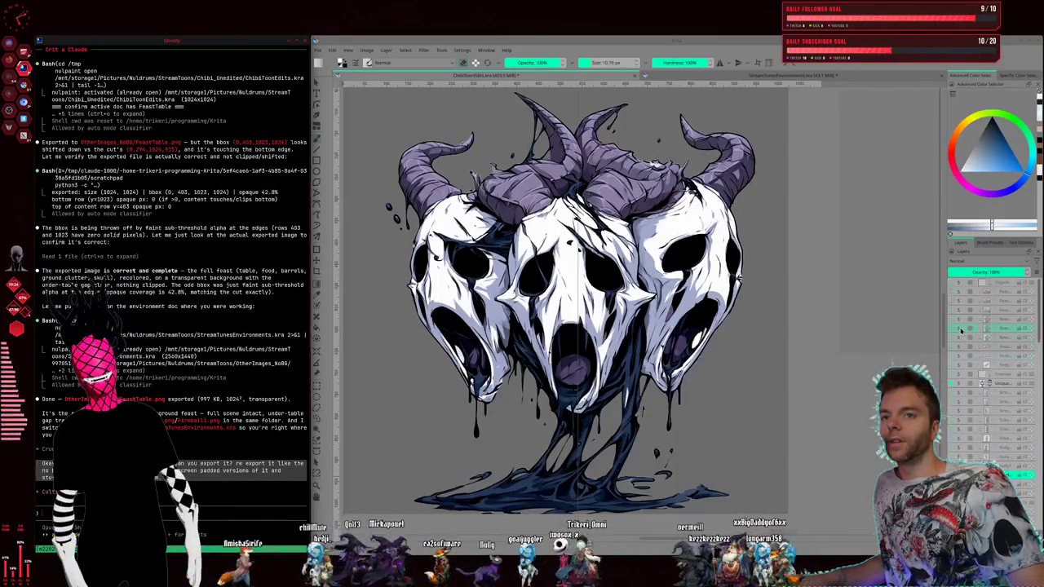
{"action": "left_click", "coordinate": [944, 326]}
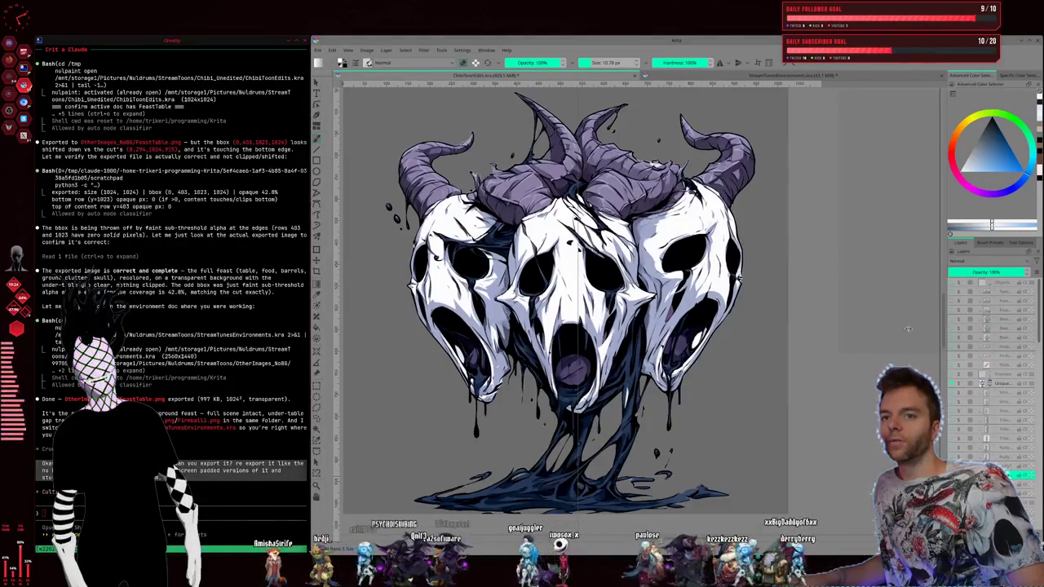
{"action": "left_click_drag", "start_coordinate": [943, 336], "coordinate": [874, 336]}
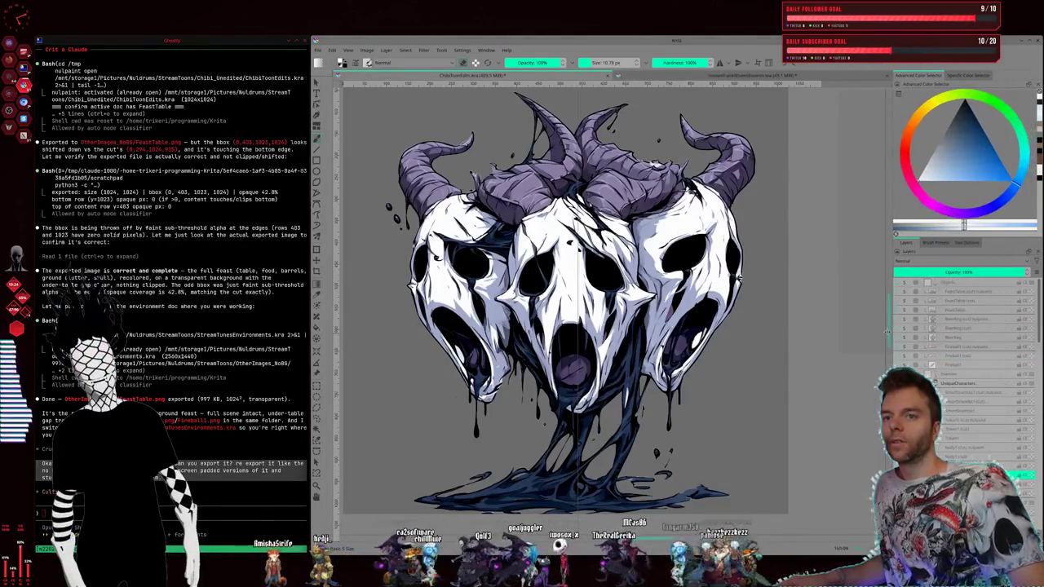
Step: Toggle layer visibility in the Layers docker so the witch artwork is displayed
{"action": "scroll", "coordinate": [952, 351], "scroll_direction": "down", "scroll_amount": 2}
{"action": "scroll", "coordinate": [952, 350], "scroll_direction": "down", "scroll_amount": 2}
{"action": "scroll", "coordinate": [952, 350], "scroll_direction": "down", "scroll_amount": 1}
{"action": "scroll", "coordinate": [952, 351], "scroll_direction": "down", "scroll_amount": 2}
{"action": "scroll", "coordinate": [952, 351], "scroll_direction": "up", "scroll_amount": 3}
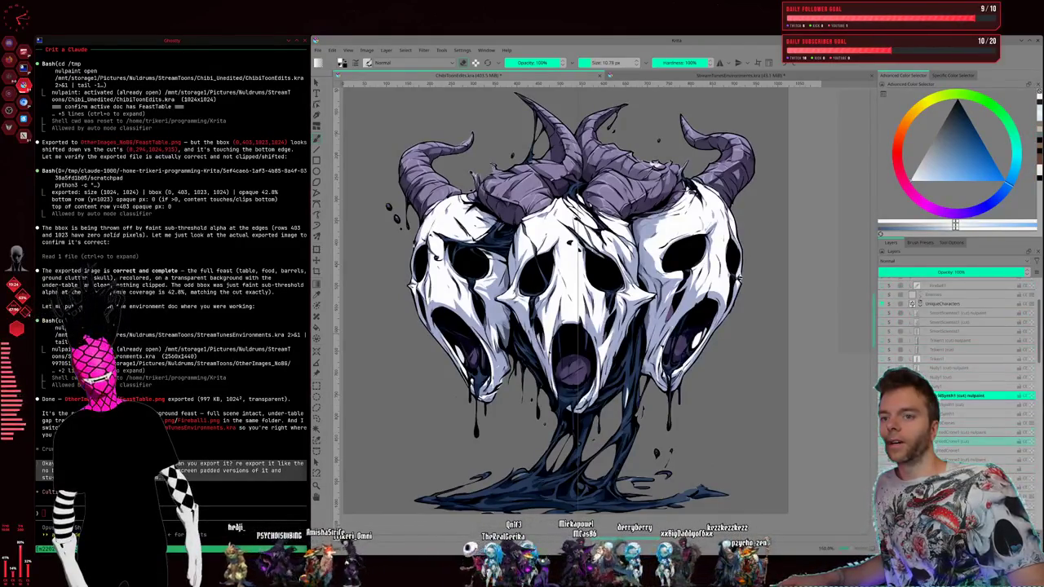
{"action": "left_click", "coordinate": [889, 432]}
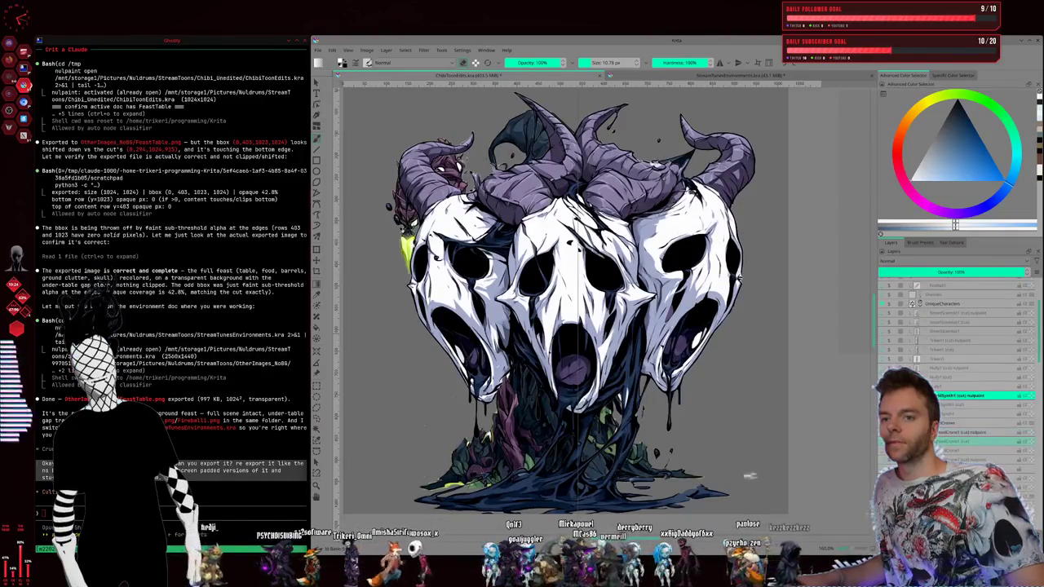
{"action": "left_click", "coordinate": [889, 432]}
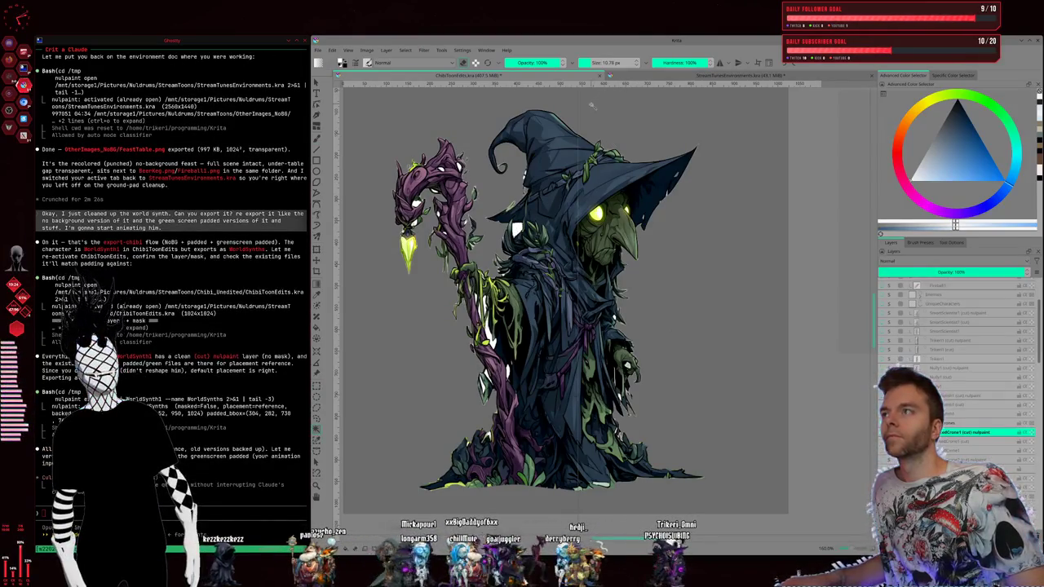
Step: Show the selection tool's Threshold and Spread settings in the Tool Options tab
{"action": "left_click", "coordinate": [951, 242]}
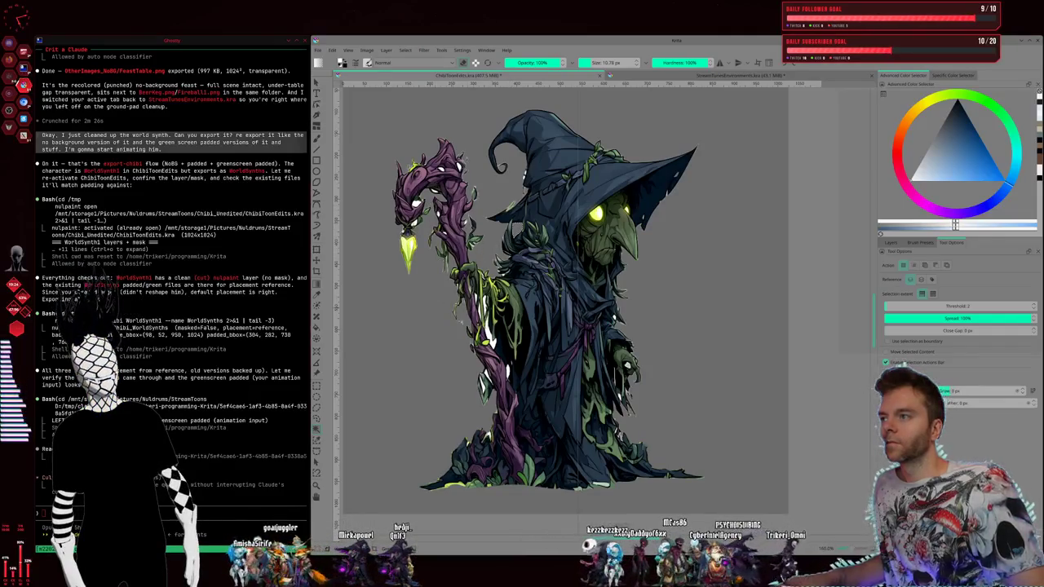
{"action": "scroll", "coordinate": [481, 336], "scroll_direction": "up", "scroll_amount": 1}
{"action": "scroll", "coordinate": [482, 336], "scroll_direction": "up", "scroll_amount": 2}
{"action": "scroll", "coordinate": [481, 337], "scroll_direction": "up", "scroll_amount": 2}
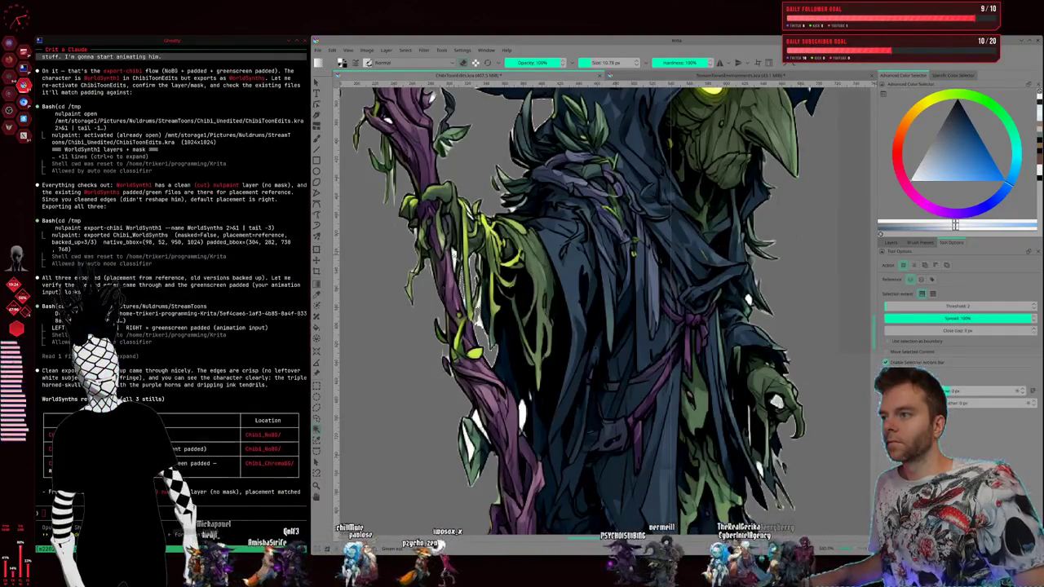
{"action": "scroll", "coordinate": [461, 279], "scroll_direction": "down", "scroll_amount": 1}
{"action": "scroll", "coordinate": [469, 299], "scroll_direction": "down", "scroll_amount": 1}
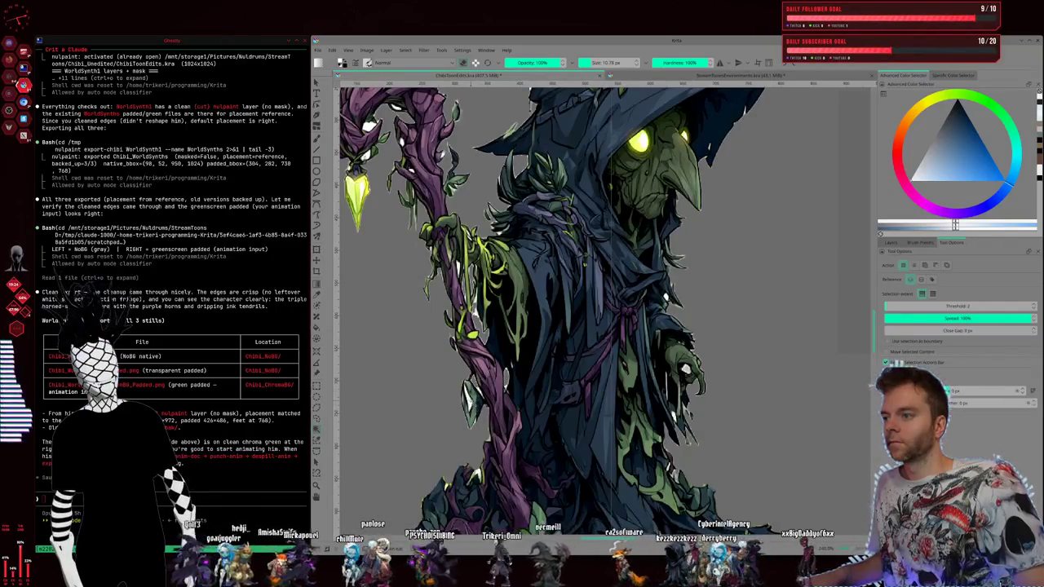
{"action": "scroll", "coordinate": [603, 302], "scroll_direction": "down", "scroll_amount": 5}
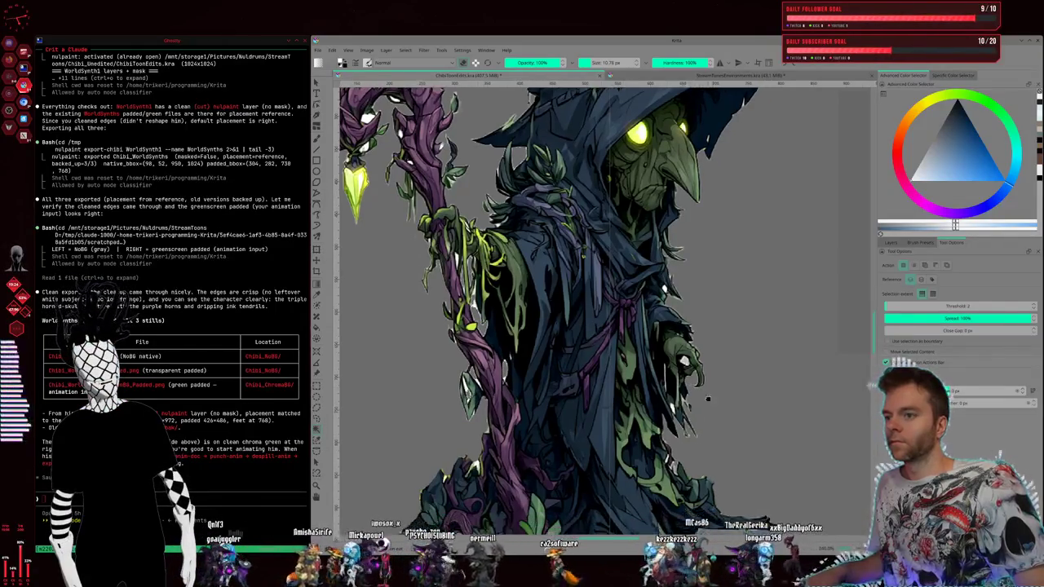
{"action": "scroll", "coordinate": [604, 302], "scroll_direction": "up", "scroll_amount": 5}
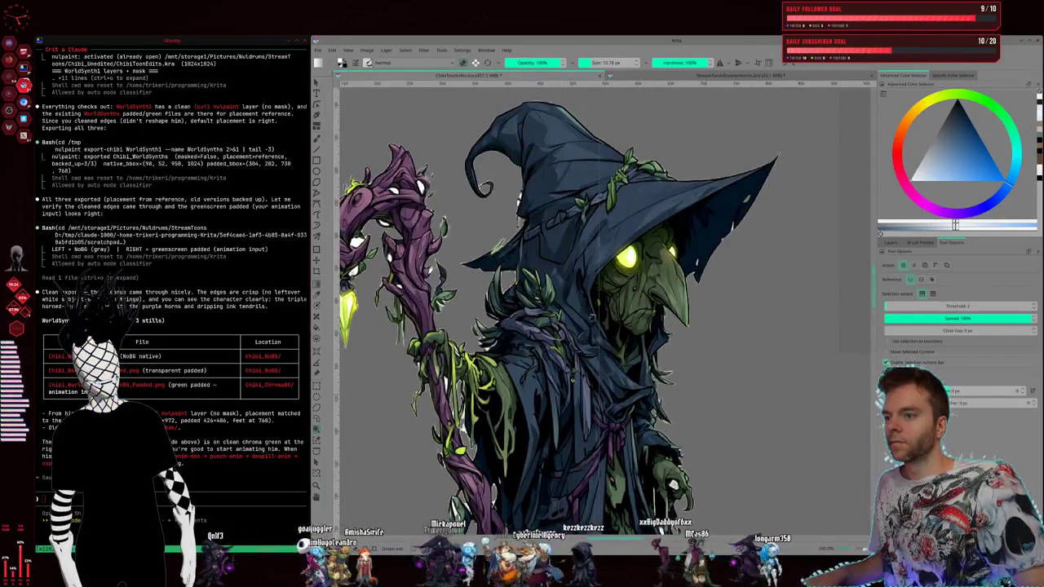
{"action": "left_click_drag", "start_coordinate": [529, 279], "coordinate": [688, 352]}
{"action": "scroll", "coordinate": [664, 291], "scroll_direction": "up", "scroll_amount": 2}
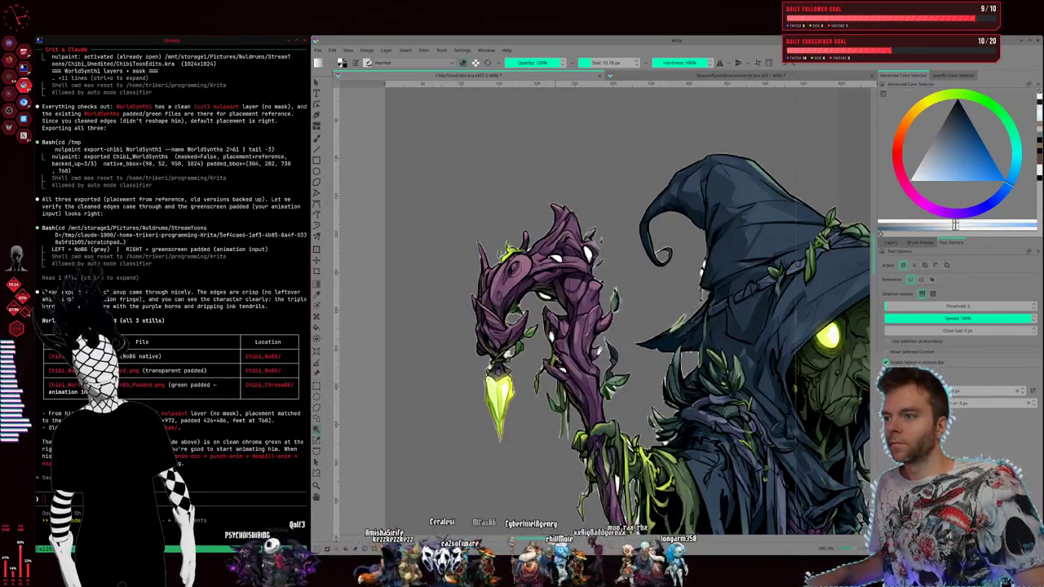
{"action": "scroll", "coordinate": [605, 275], "scroll_direction": "up", "scroll_amount": 1}
{"action": "scroll", "coordinate": [604, 275], "scroll_direction": "up", "scroll_amount": 1}
{"action": "scroll", "coordinate": [604, 276], "scroll_direction": "up", "scroll_amount": 1}
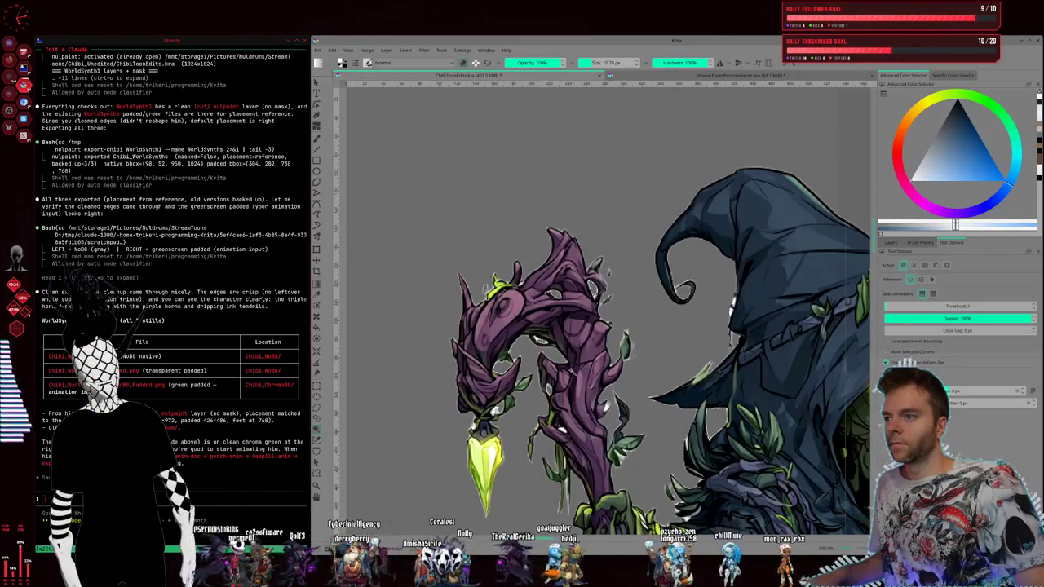
{"action": "scroll", "coordinate": [657, 401], "scroll_direction": "down", "scroll_amount": 2}
{"action": "scroll", "coordinate": [657, 402], "scroll_direction": "right", "scroll_amount": 2}
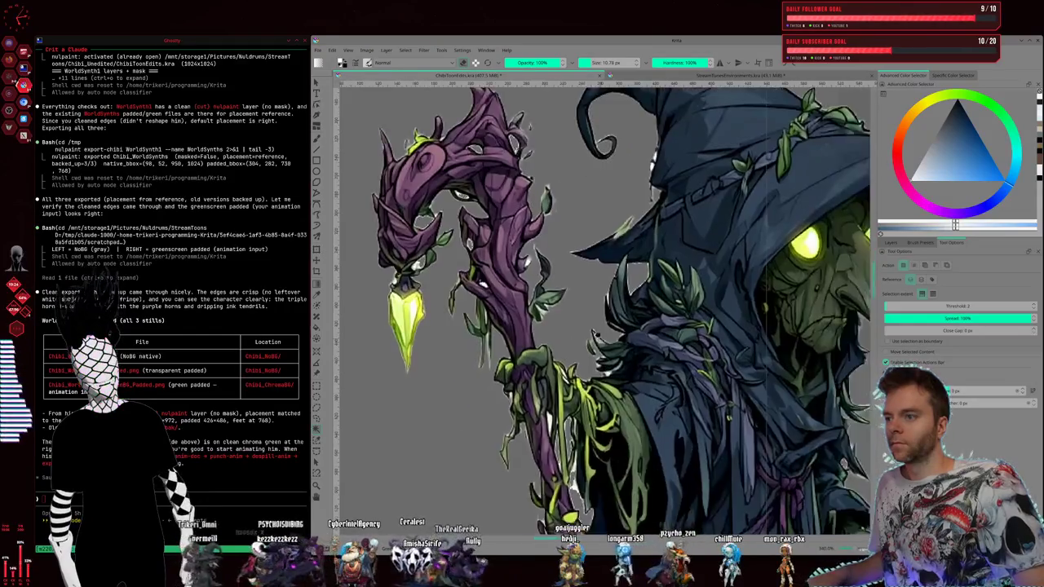
{"action": "scroll", "coordinate": [657, 402], "scroll_direction": "down", "scroll_amount": 2}
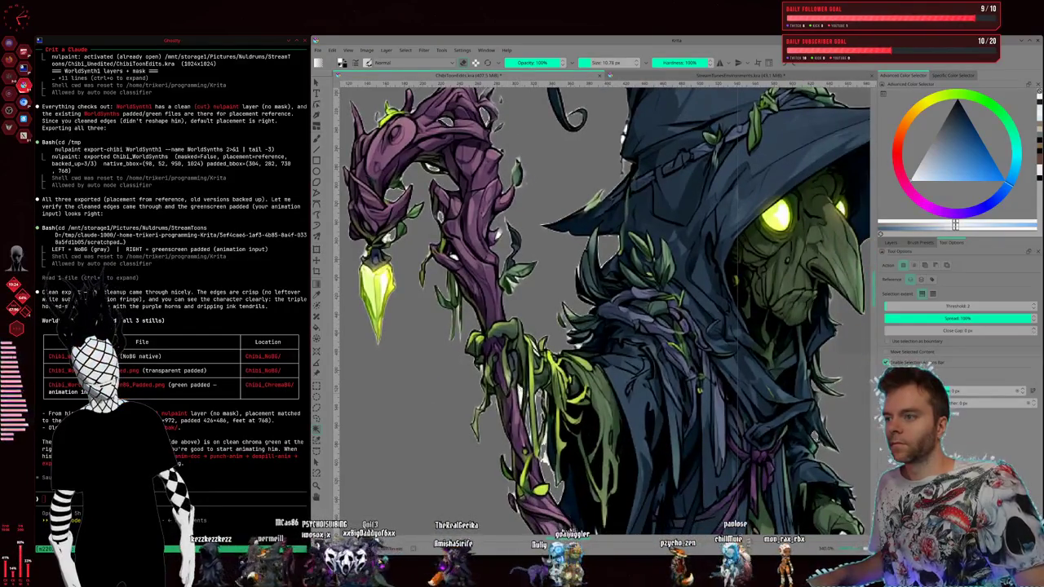
{"action": "scroll", "coordinate": [548, 412], "scroll_direction": "down", "scroll_amount": 1}
{"action": "scroll", "coordinate": [548, 412], "scroll_direction": "down", "scroll_amount": 2}
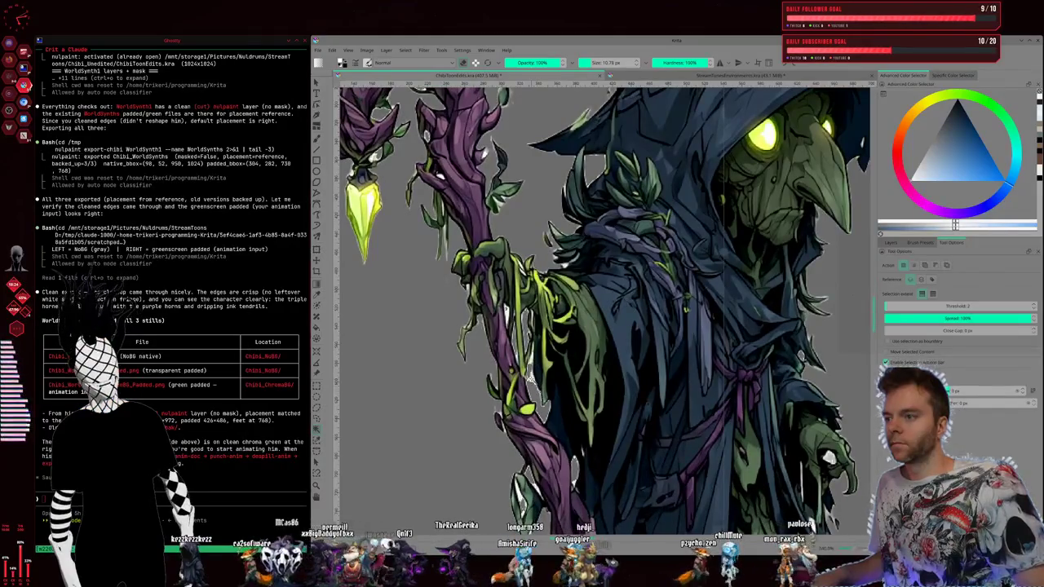
{"action": "scroll", "coordinate": [569, 410], "scroll_direction": "down", "scroll_amount": 2}
{"action": "scroll", "coordinate": [569, 409], "scroll_direction": "down", "scroll_amount": 1}
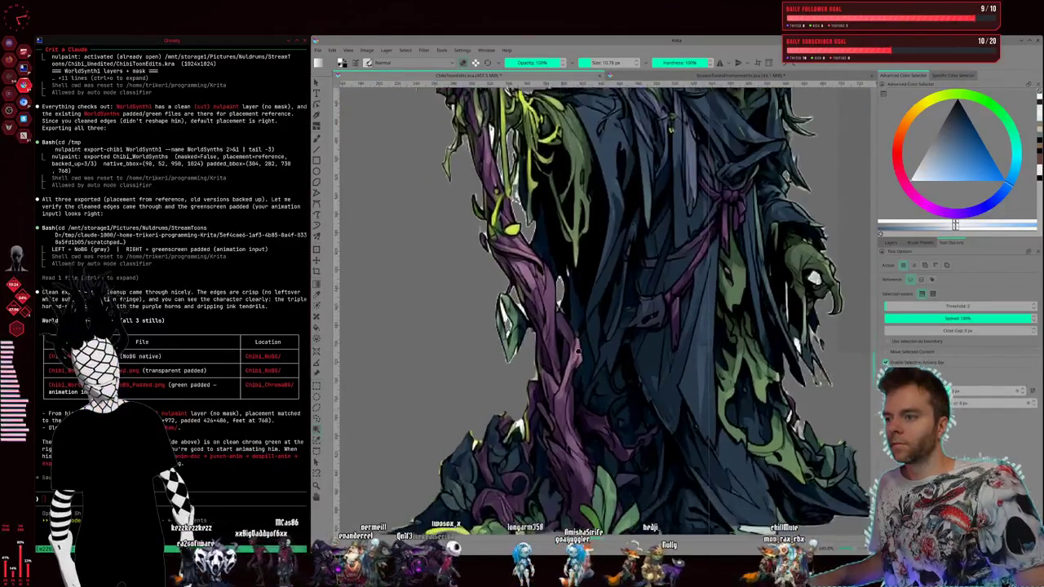
{"action": "scroll", "coordinate": [570, 410], "scroll_direction": "down", "scroll_amount": 1}
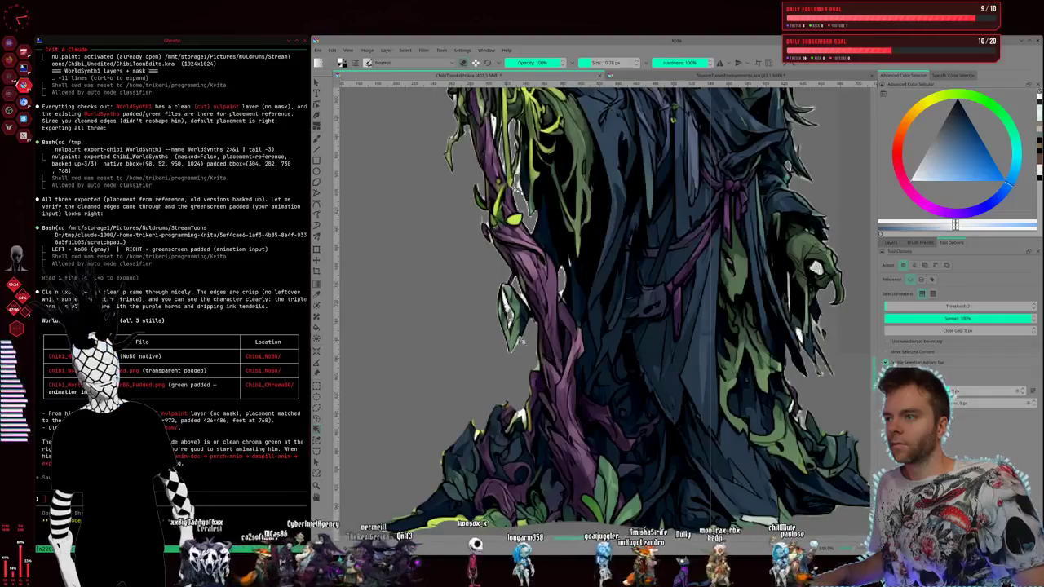
{"action": "scroll", "coordinate": [604, 310], "scroll_direction": "down", "scroll_amount": 1}
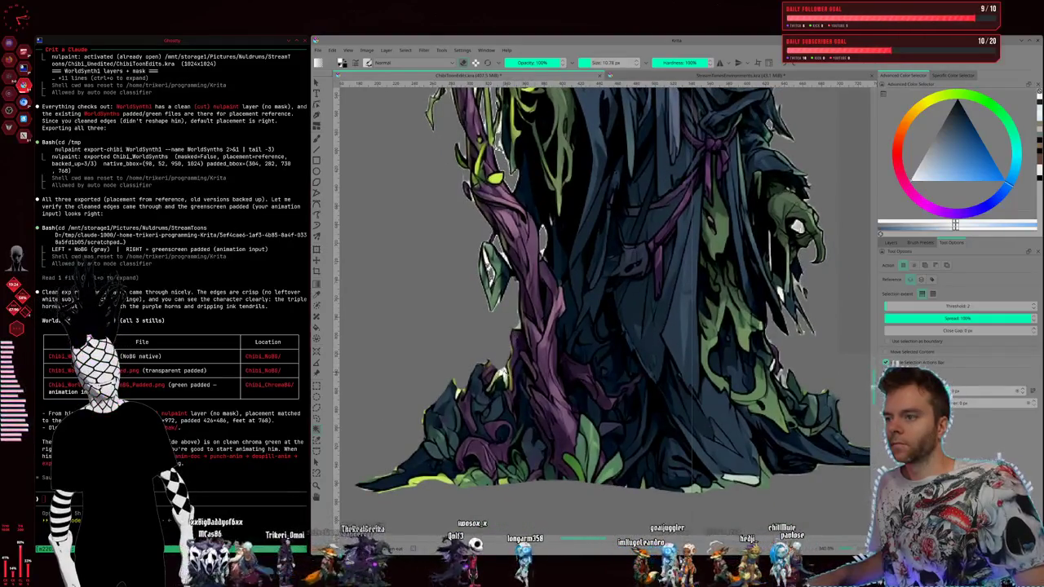
{"action": "scroll", "coordinate": [500, 331], "scroll_direction": "down", "scroll_amount": 2}
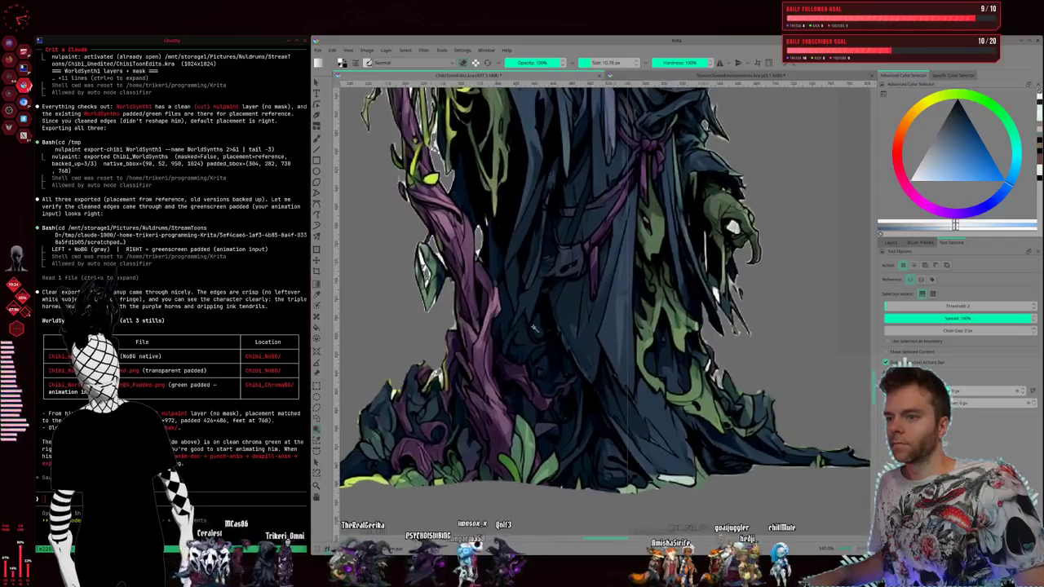
{"action": "scroll", "coordinate": [604, 358], "scroll_direction": "down", "scroll_amount": 1}
{"action": "scroll", "coordinate": [714, 389], "scroll_direction": "down", "scroll_amount": 1}
{"action": "scroll", "coordinate": [714, 388], "scroll_direction": "up", "scroll_amount": 1}
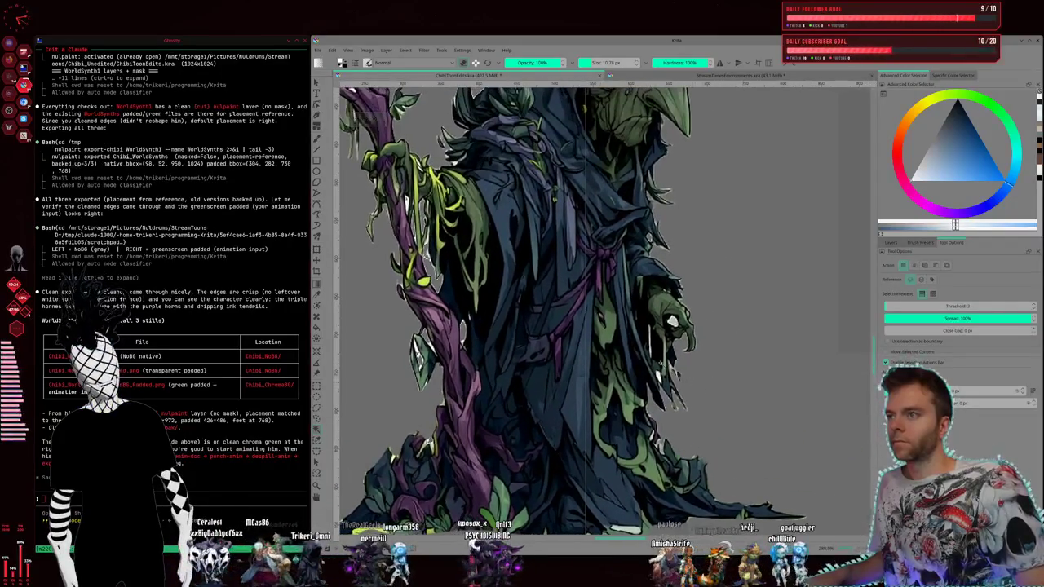
{"action": "left_click", "coordinate": [319, 50]}
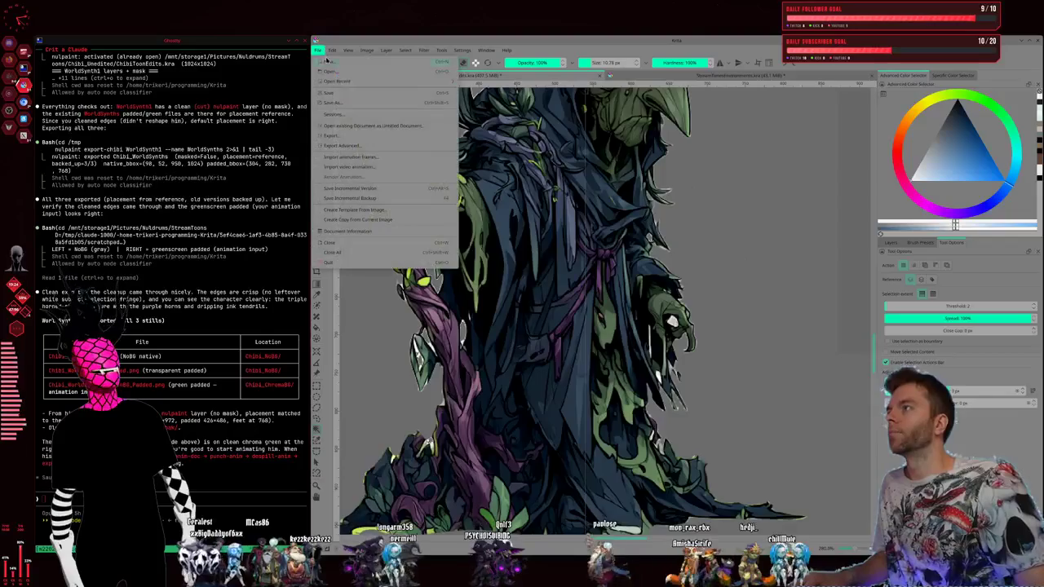
Step: Dismiss the File menu and move to the tiled terminal workspace
{"action": "key", "text": "Escape"}
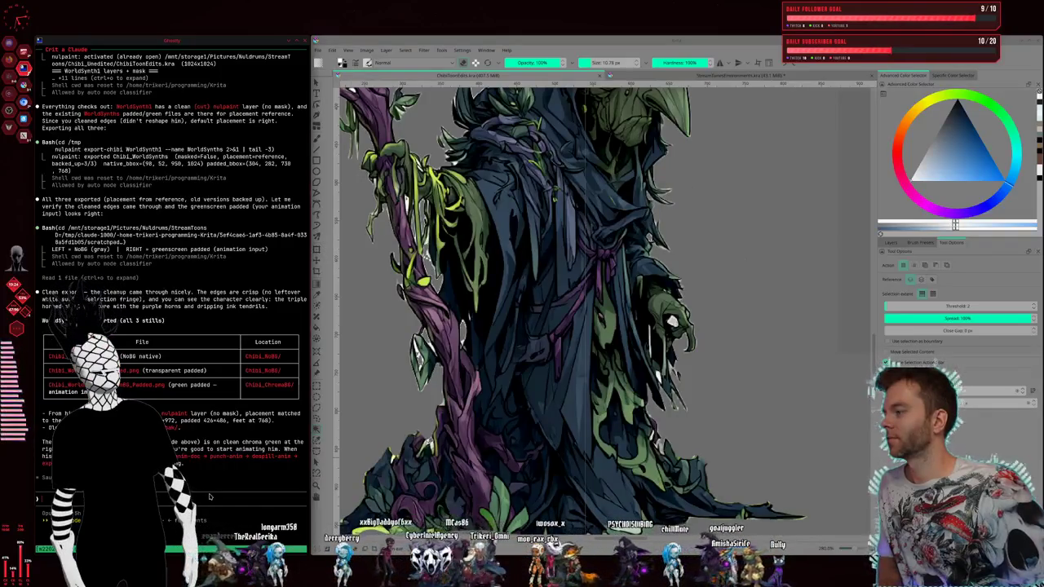
{"action": "key", "text": "super+1"}
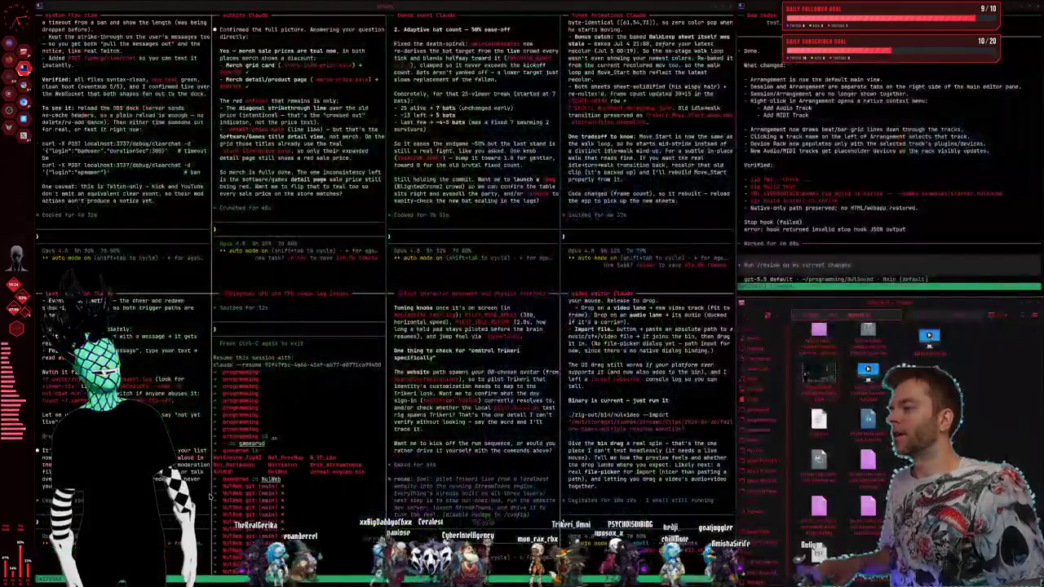
Step: Review the goblin attack video in Kling AI, then reload the video generation page
{"action": "key", "text": "super+2"}
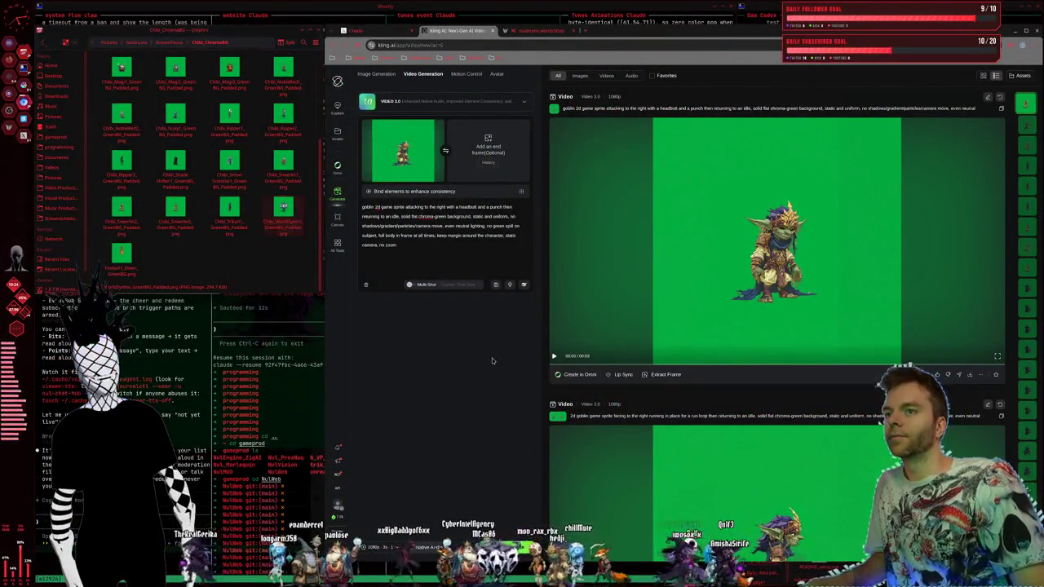
{"action": "left_click", "coordinate": [717, 257]}
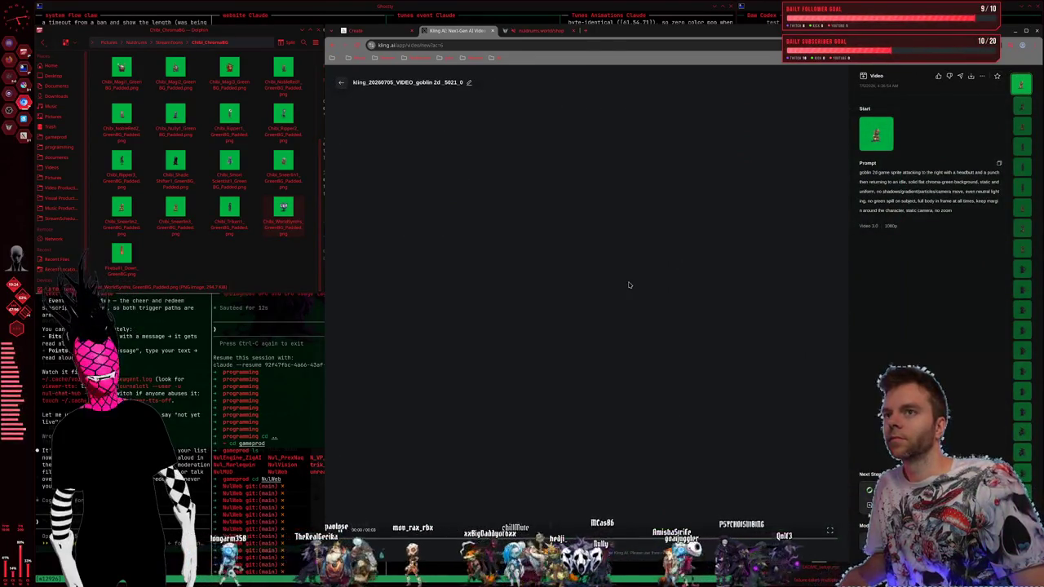
{"action": "left_click", "coordinate": [341, 83]}
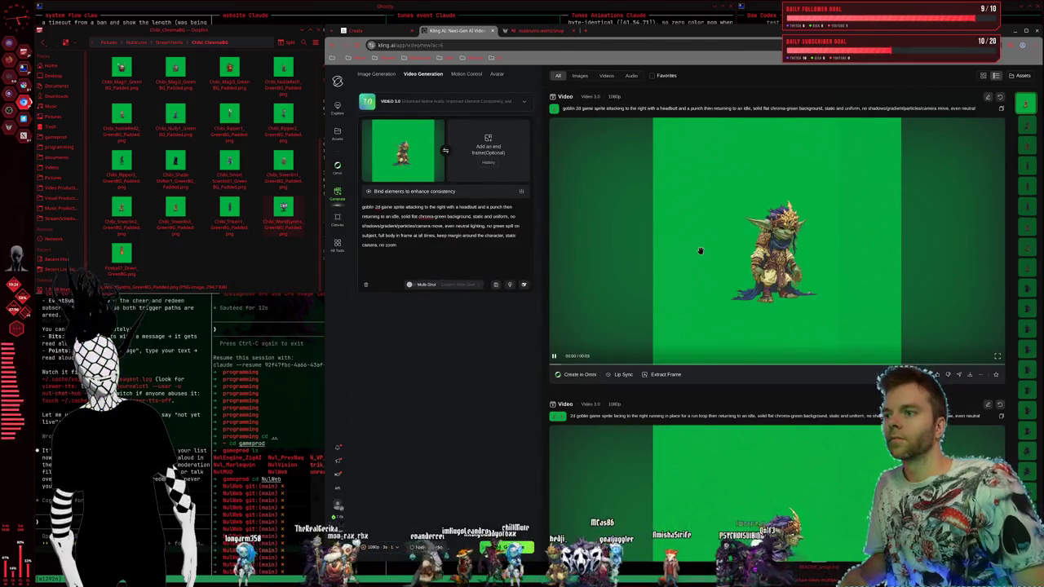
{"action": "scroll", "coordinate": [697, 251], "scroll_direction": "down", "scroll_amount": 3}
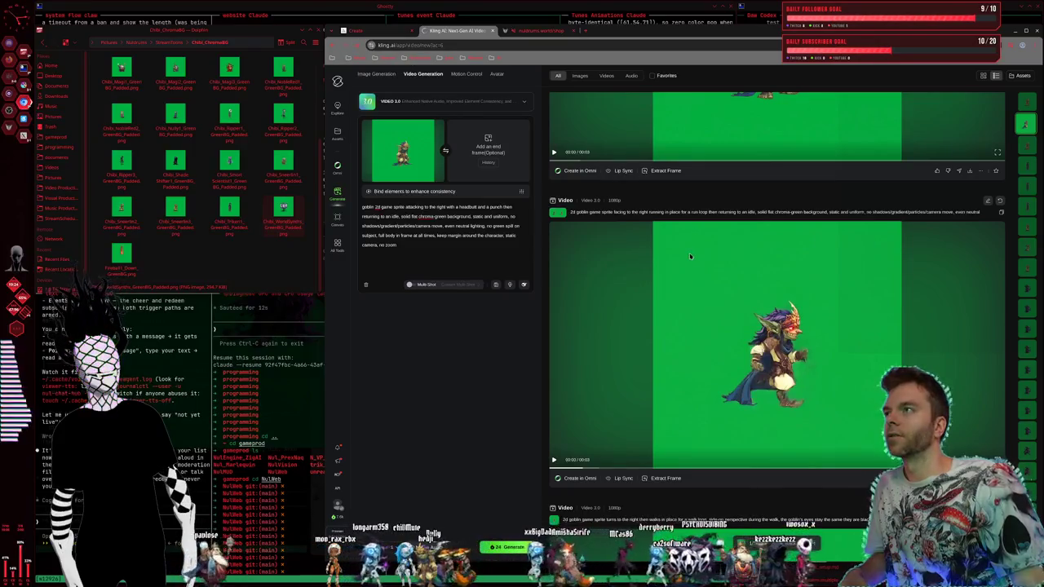
{"action": "key", "text": "F5"}
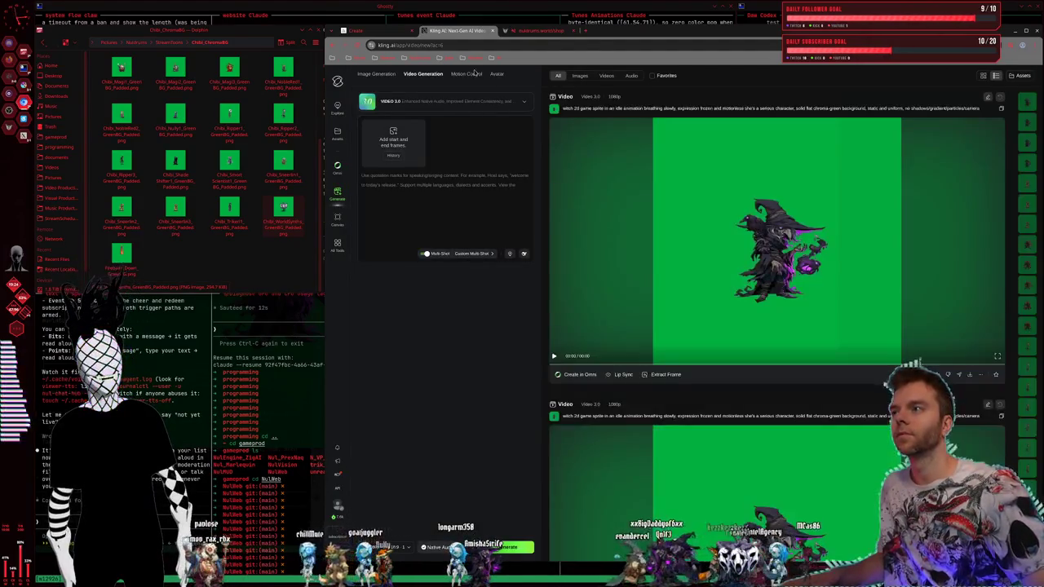
{"action": "scroll", "coordinate": [854, 236], "scroll_direction": "down", "scroll_amount": 3}
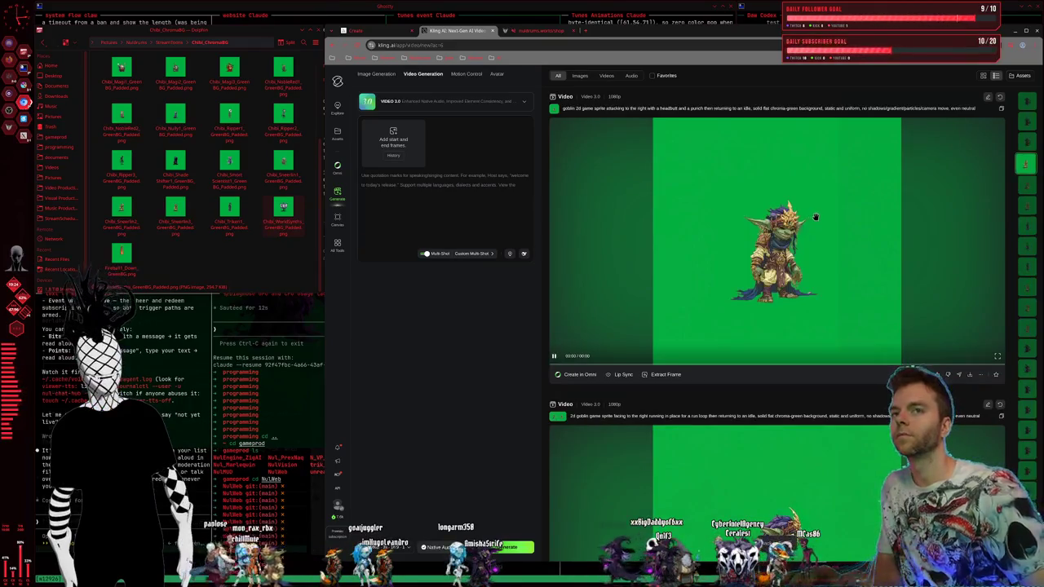
{"action": "scroll", "coordinate": [756, 219], "scroll_direction": "up", "scroll_amount": 5}
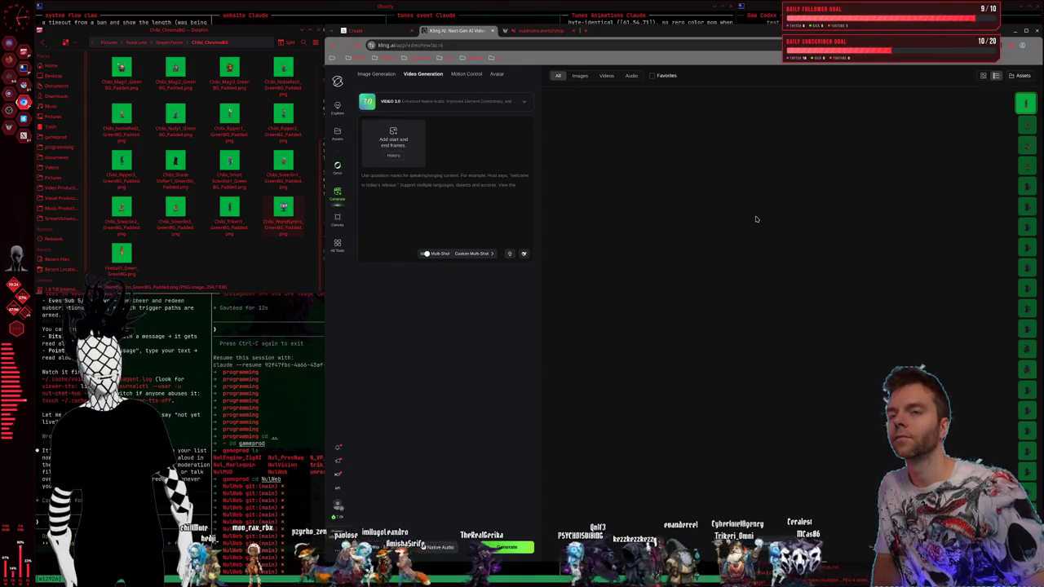
{"action": "key", "text": "super+1"}
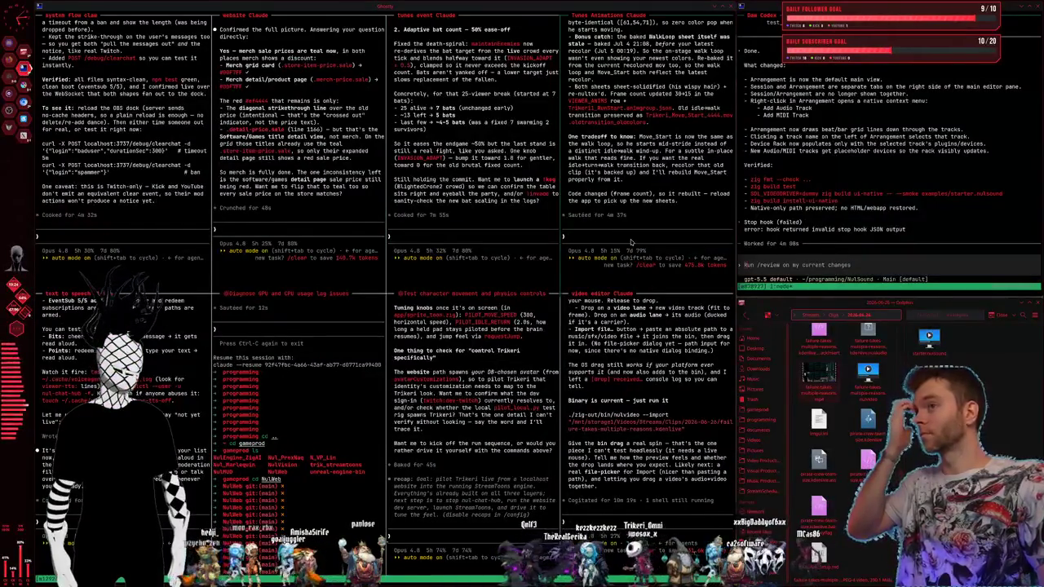
Step: Bring up the StreamTunesEnvironments document in Krita and save it
{"action": "key", "text": "super+2"}
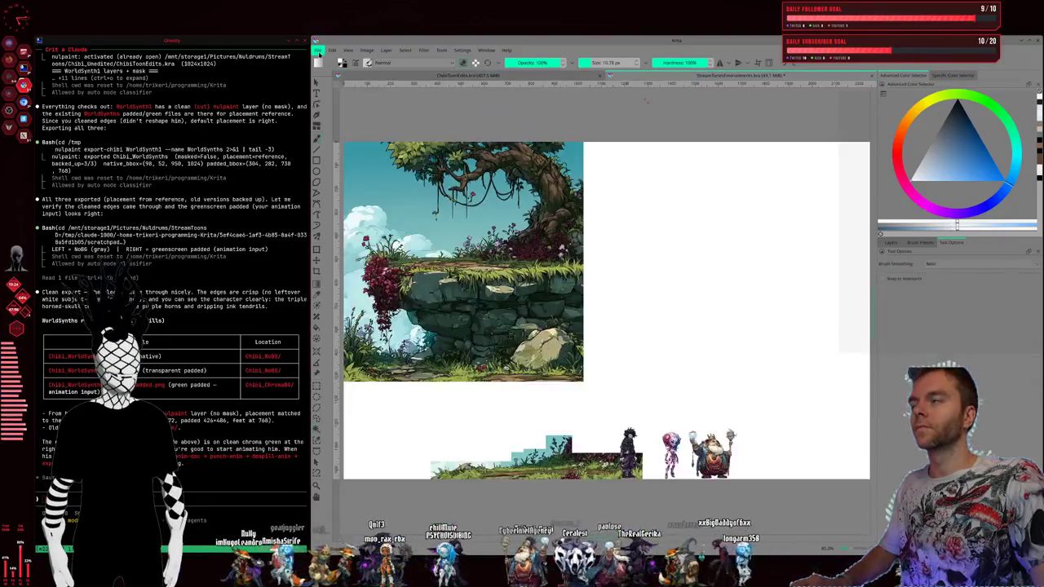
{"action": "left_click", "coordinate": [653, 75]}
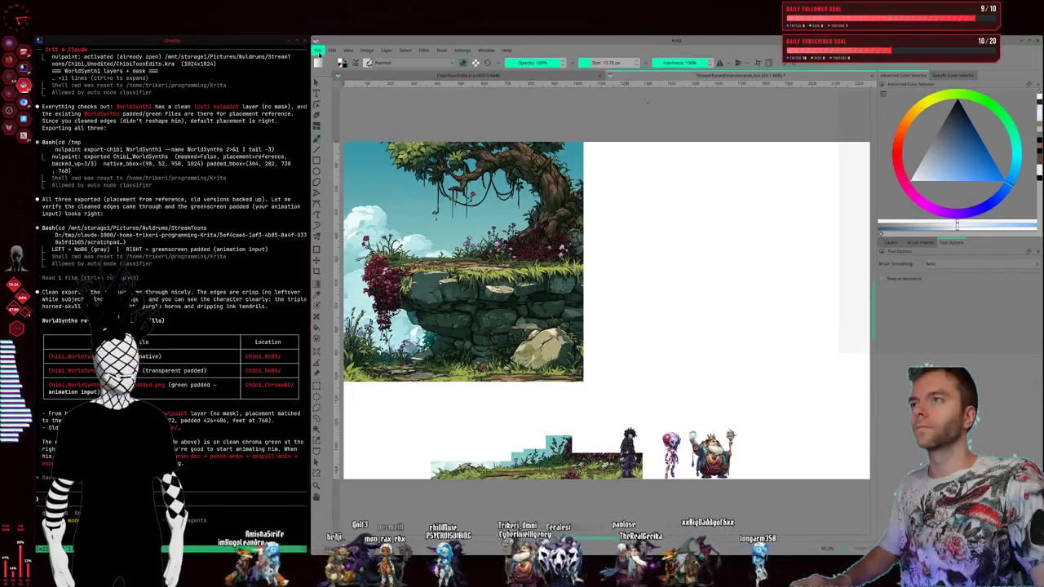
{"action": "left_click", "coordinate": [318, 50]}
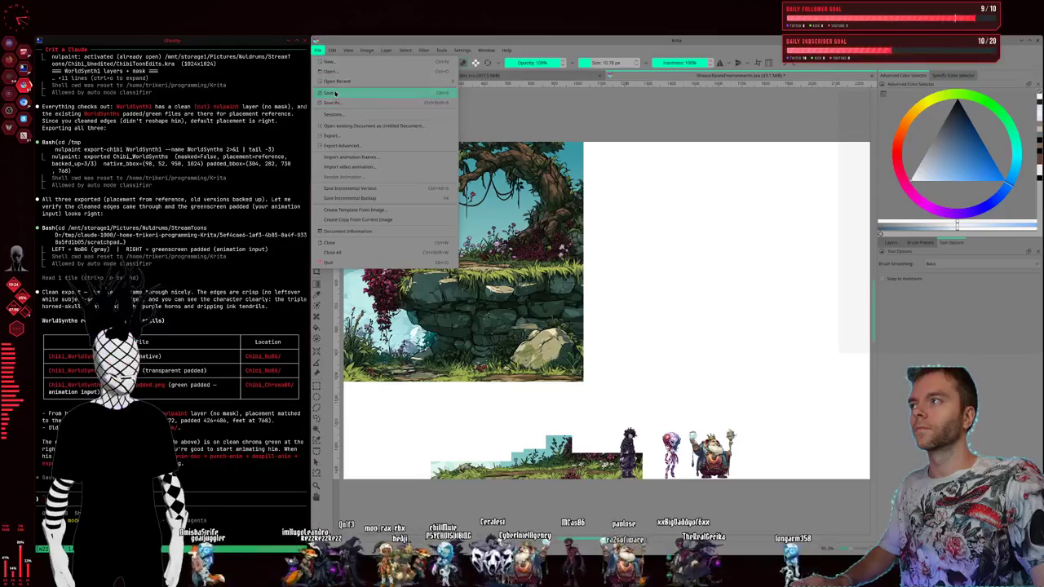
{"action": "left_click", "coordinate": [318, 51]}
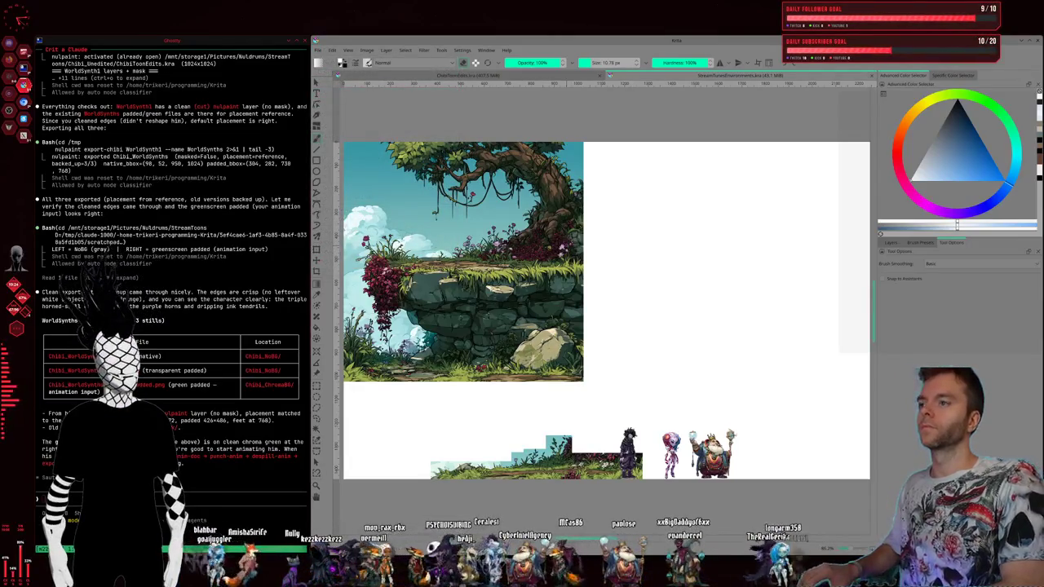
{"action": "key", "text": "super+1"}
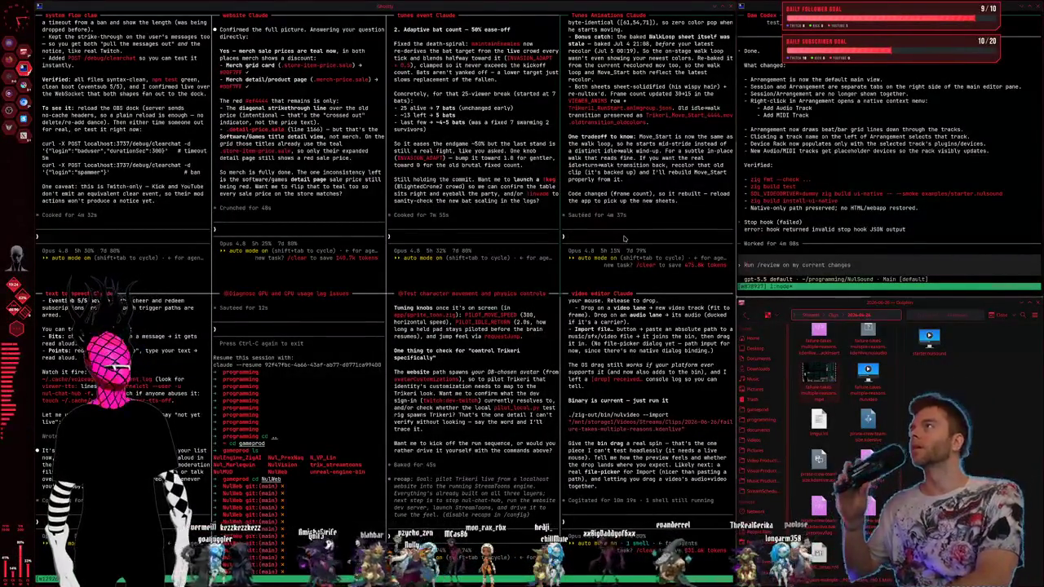
Step: Ask Claude about the recolored walk loop and note that the move start needs recoloring
{"action": "type", "text": "teikeri gto"}
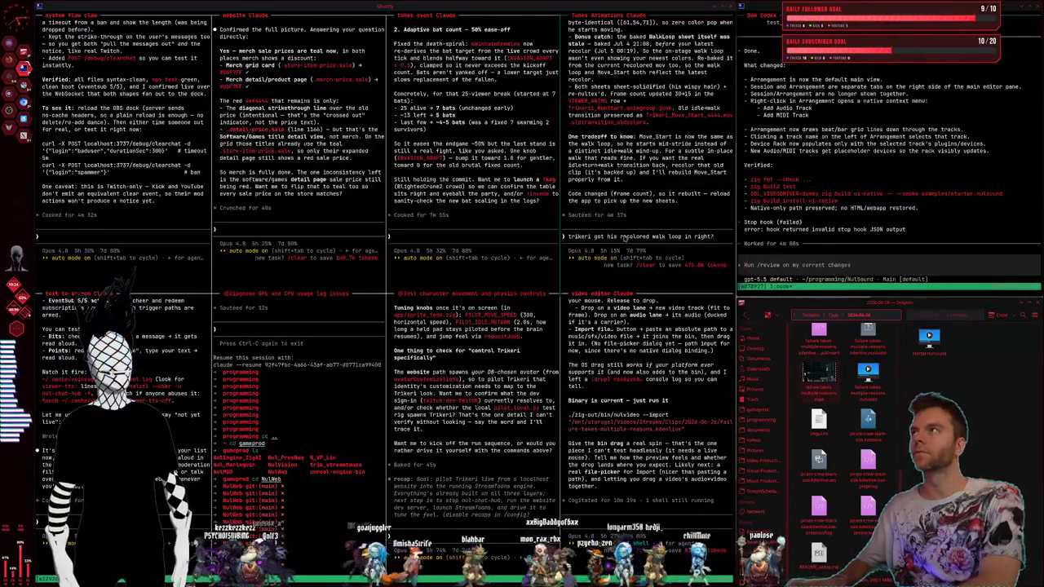
{"action": "key", "text": "Return"}
{"action": "type", "text": "ink ihave to recolor the move start now to"}
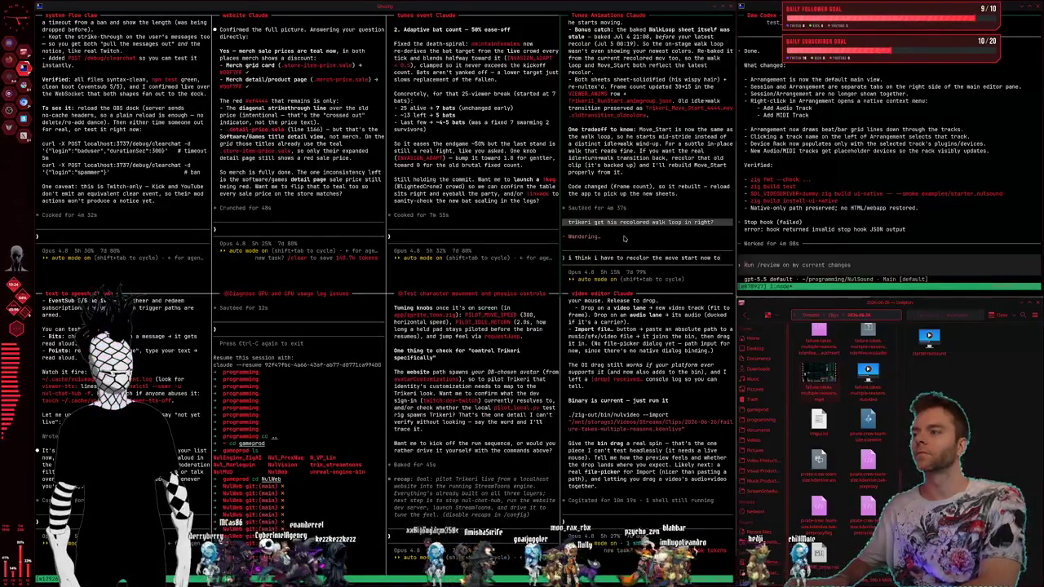
{"action": "type", "text": " insing"}
{"action": "key", "text": "Return"}
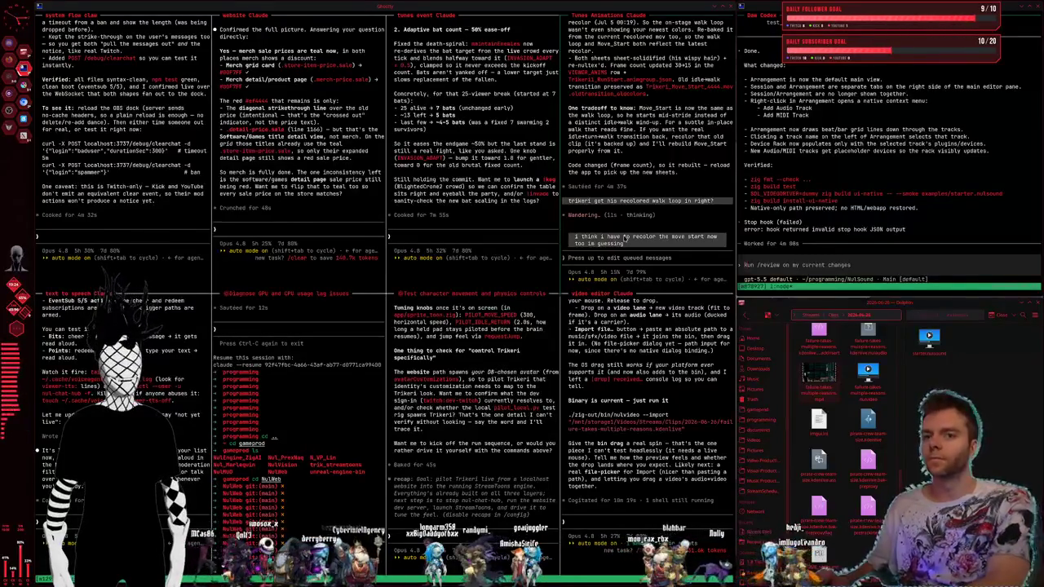
{"action": "key", "text": "super+2"}
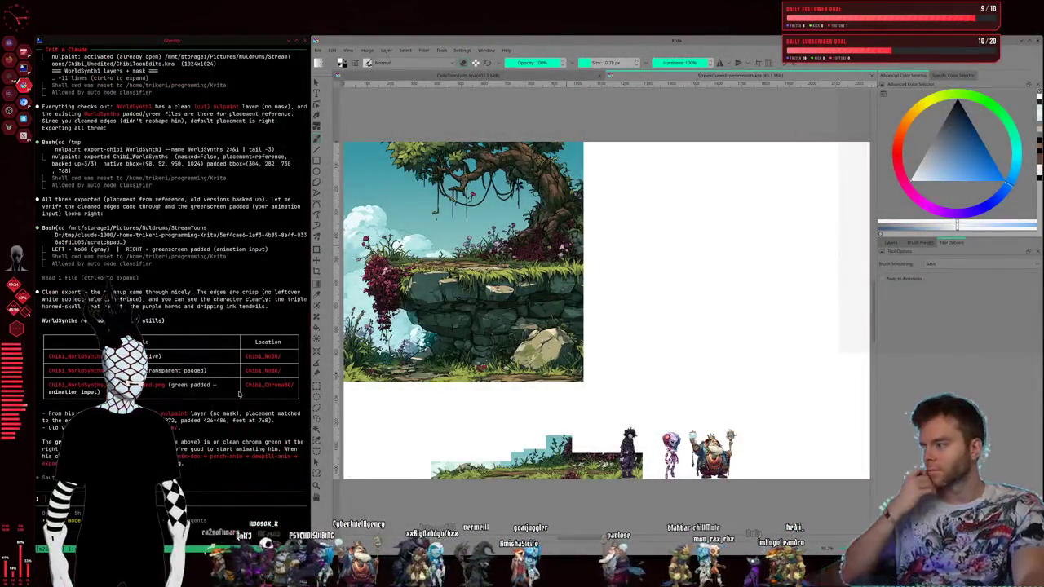
{"action": "key", "text": "super+1"}
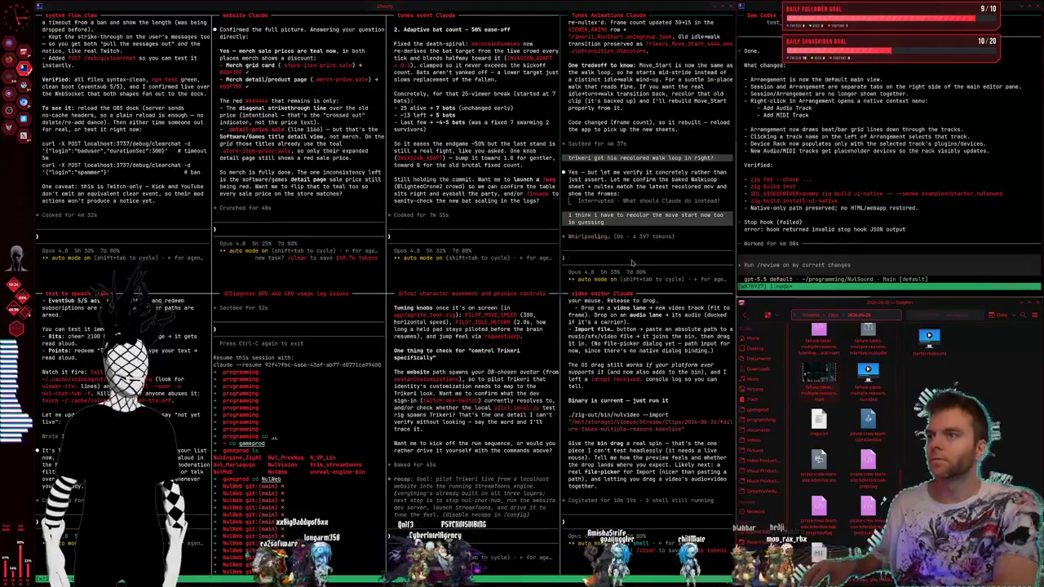
{"action": "key", "text": "super+2"}
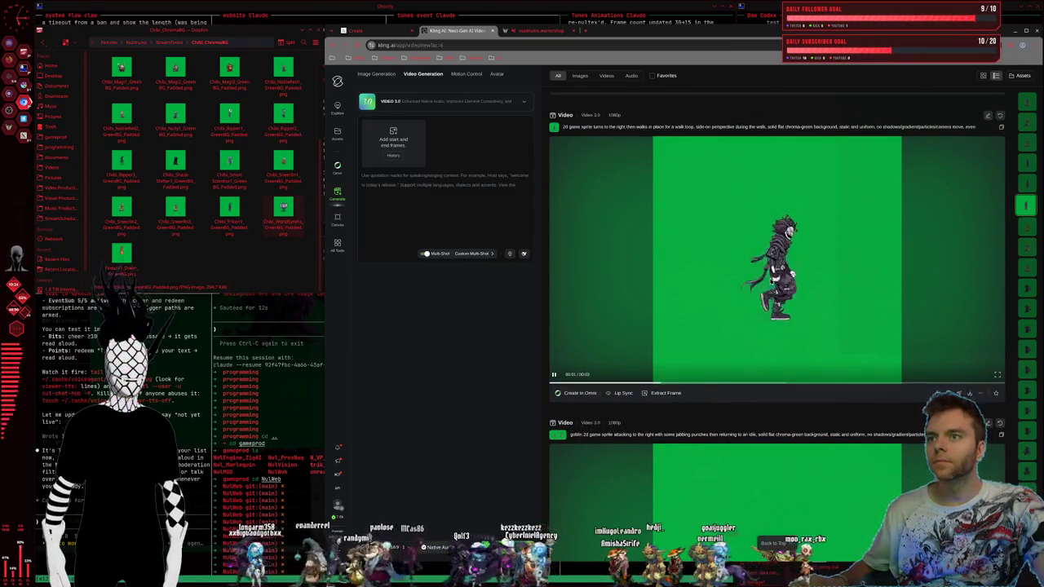
Step: Save the goblin walk-loop video as an .mp4 and open its '2d goblin' detail page
{"action": "scroll", "coordinate": [767, 285], "scroll_direction": "up", "scroll_amount": 2}
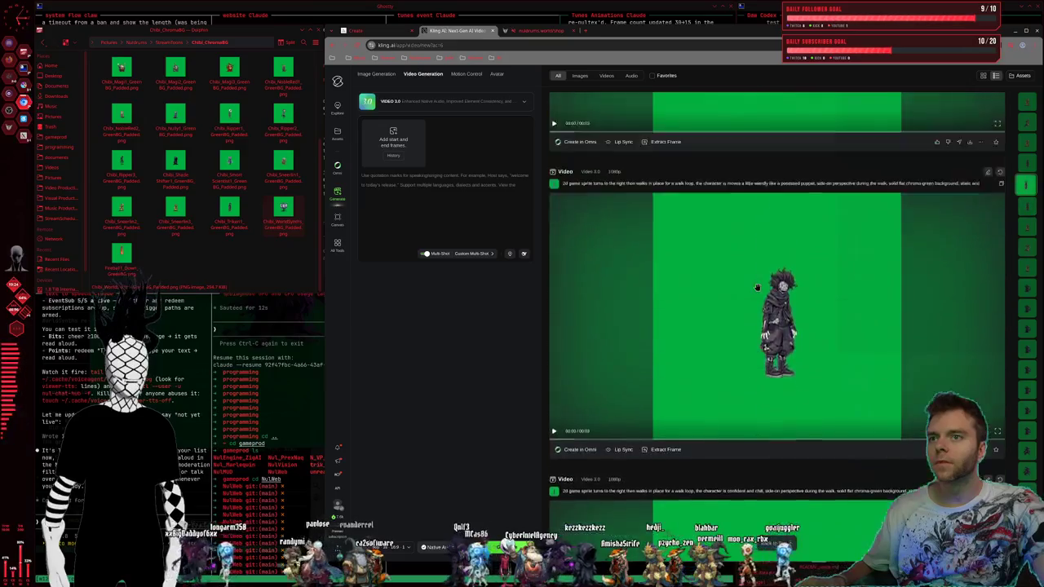
{"action": "scroll", "coordinate": [761, 288], "scroll_direction": "down", "scroll_amount": 5}
{"action": "scroll", "coordinate": [754, 291], "scroll_direction": "up", "scroll_amount": 2}
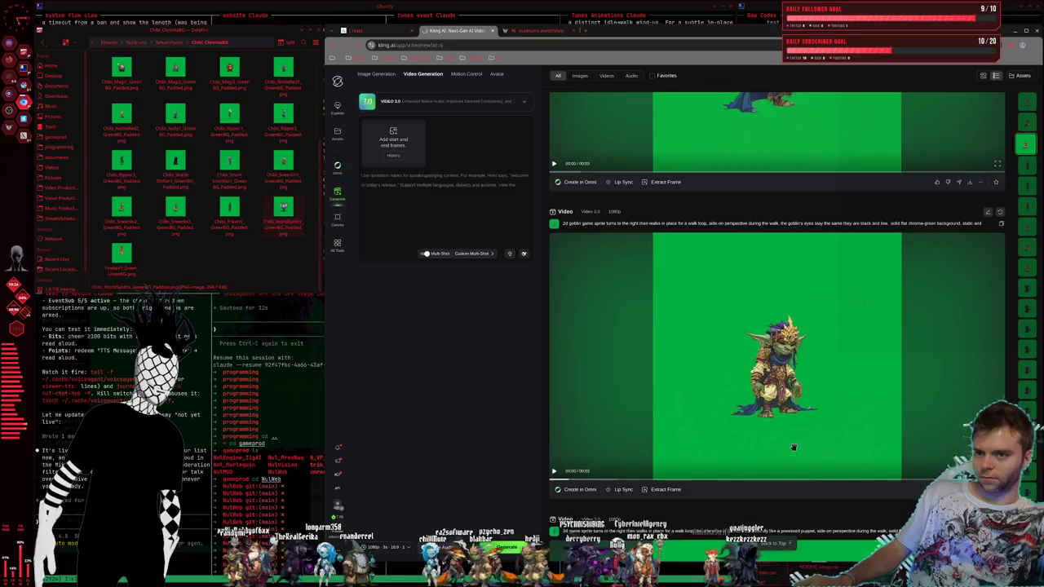
{"action": "left_click", "coordinate": [970, 489]}
{"action": "left_click", "coordinate": [865, 438]}
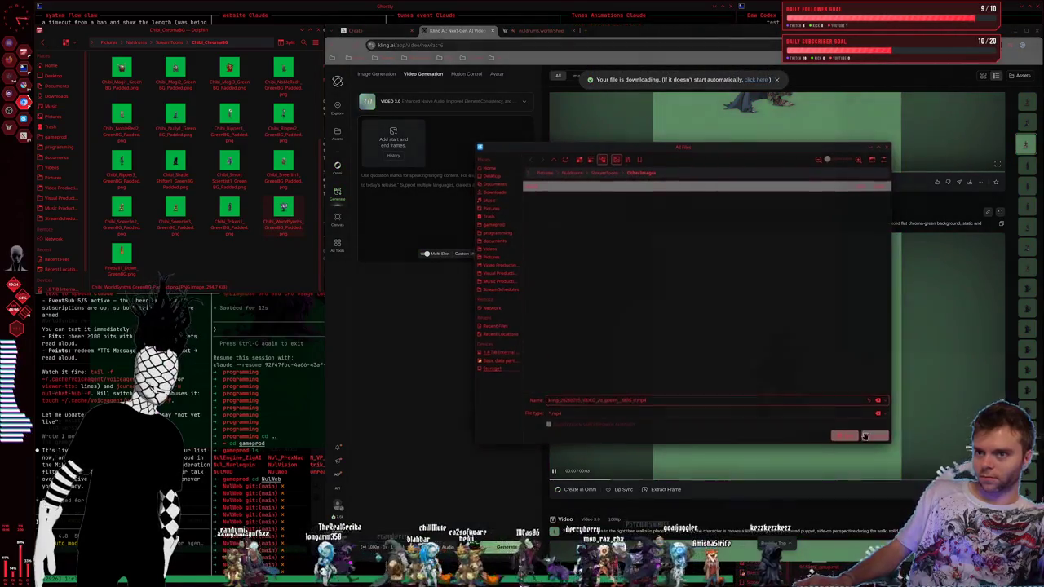
{"action": "left_click", "coordinate": [666, 401]}
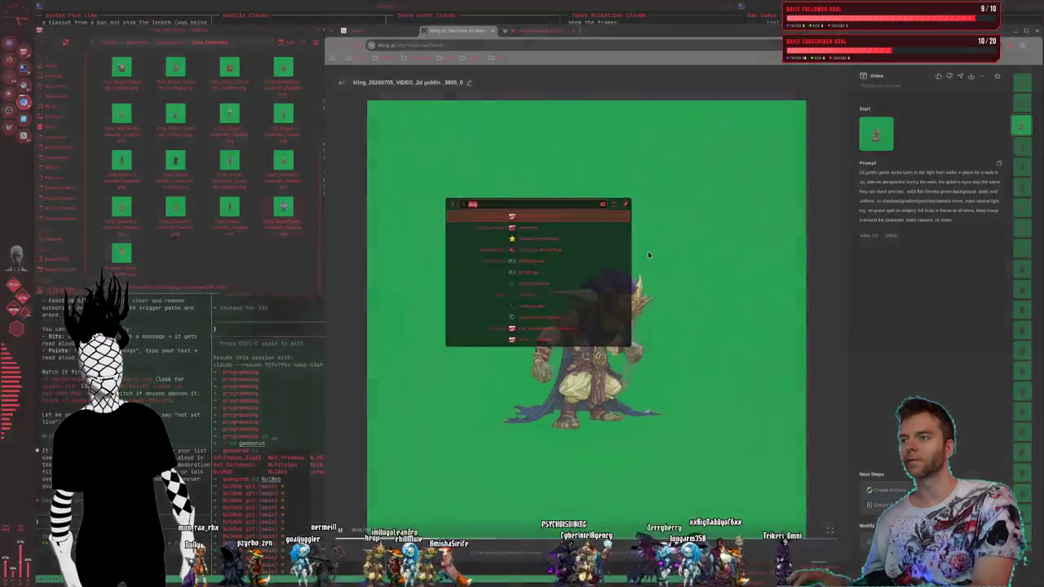
Step: Generate the goblin clip that headbutts and punches to the right, then returns to idle
{"action": "key", "text": "alt+Tab"}
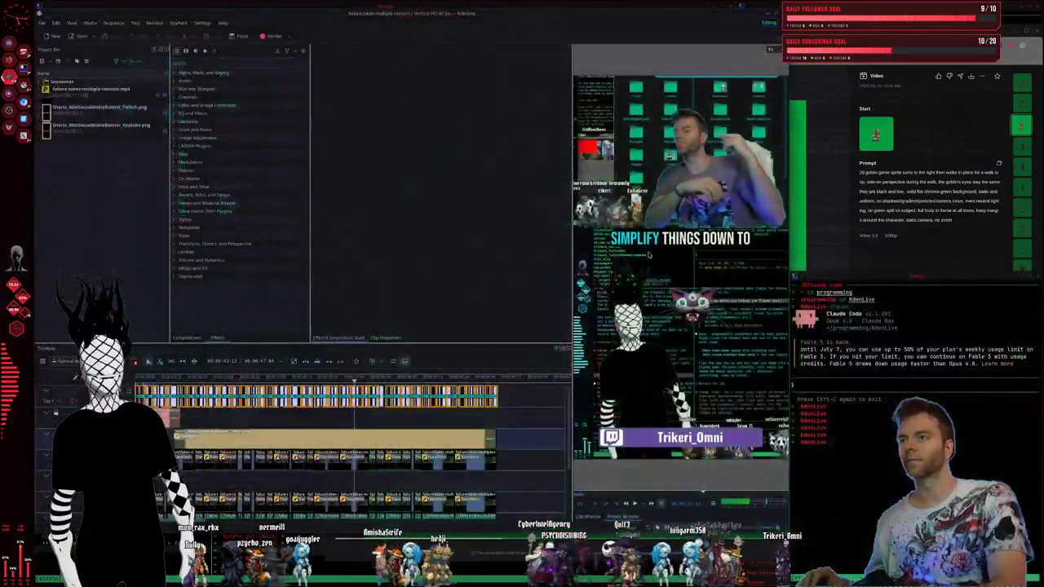
{"action": "key", "text": "alt+Tab"}
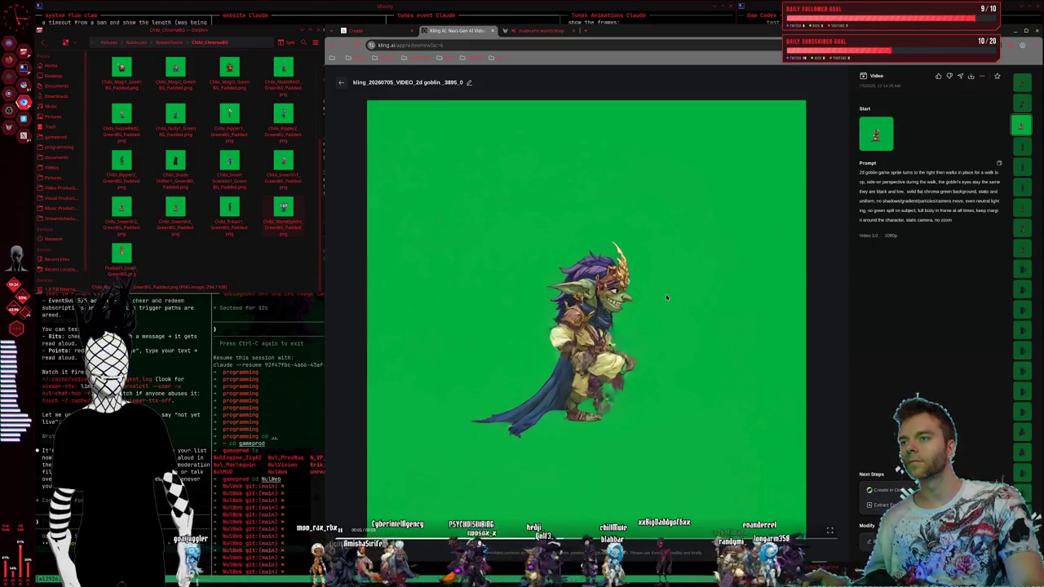
{"action": "key", "text": "Escape"}
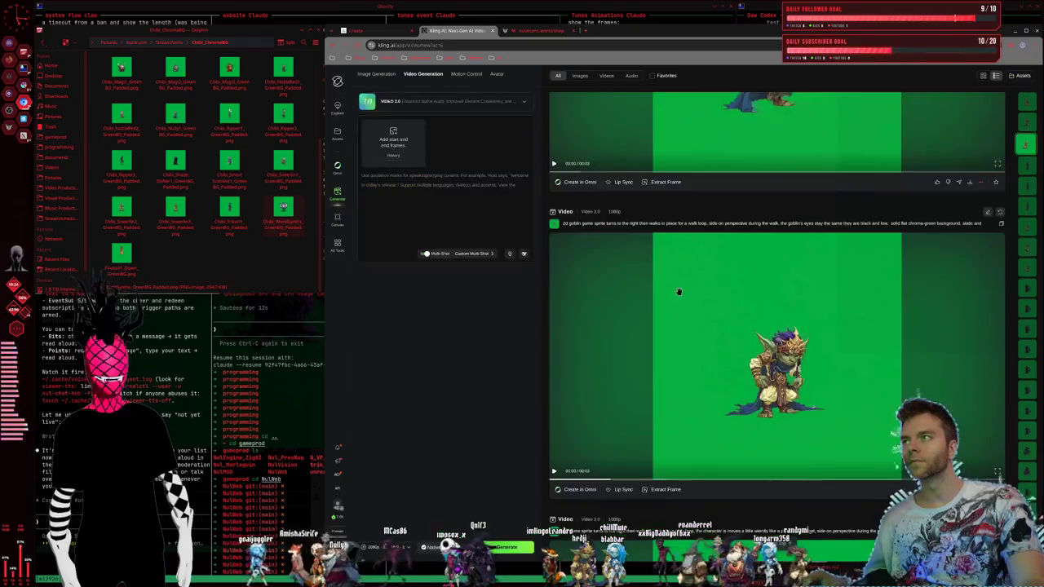
{"action": "scroll", "coordinate": [749, 389], "scroll_direction": "up", "scroll_amount": 1}
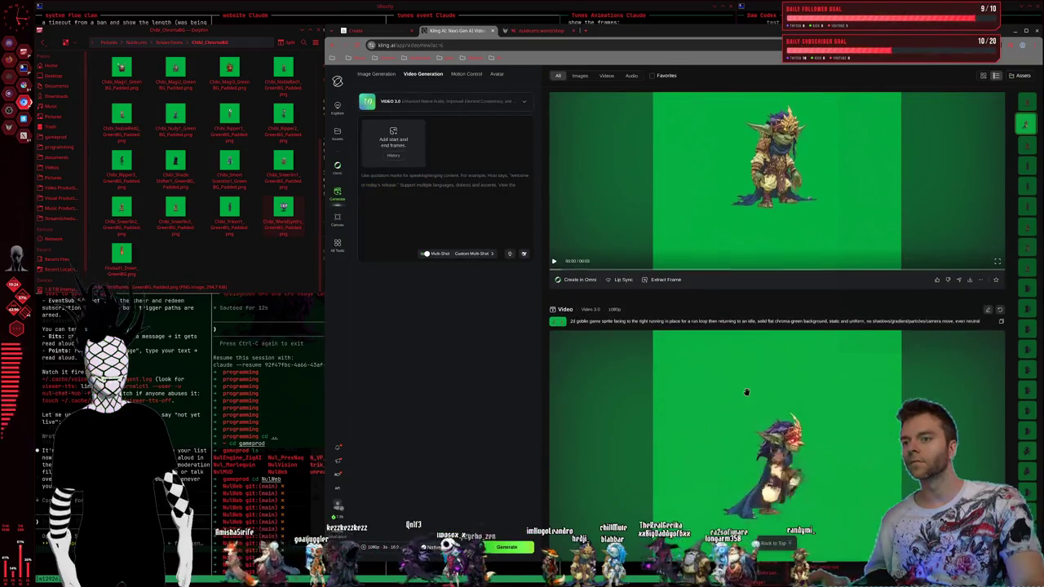
{"action": "scroll", "coordinate": [748, 390], "scroll_direction": "down", "scroll_amount": 2}
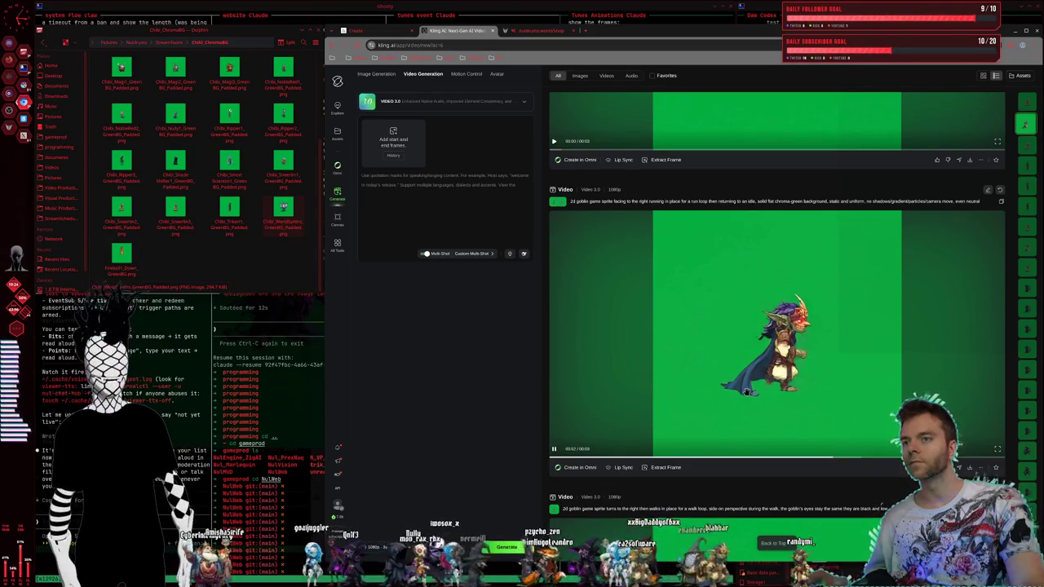
{"action": "left_click", "coordinate": [992, 196]}
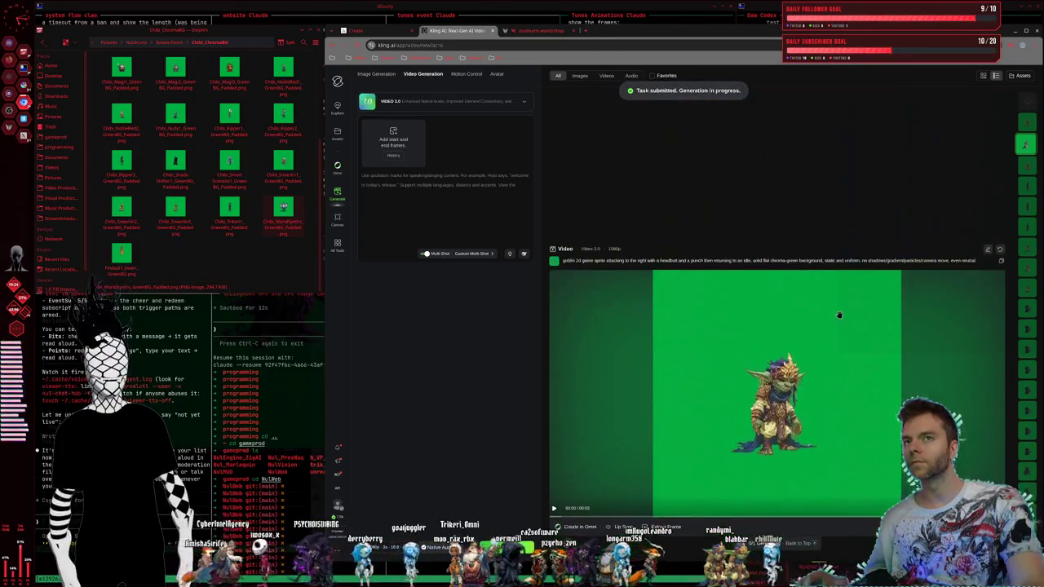
{"action": "scroll", "coordinate": [839, 315], "scroll_direction": "down", "scroll_amount": 1}
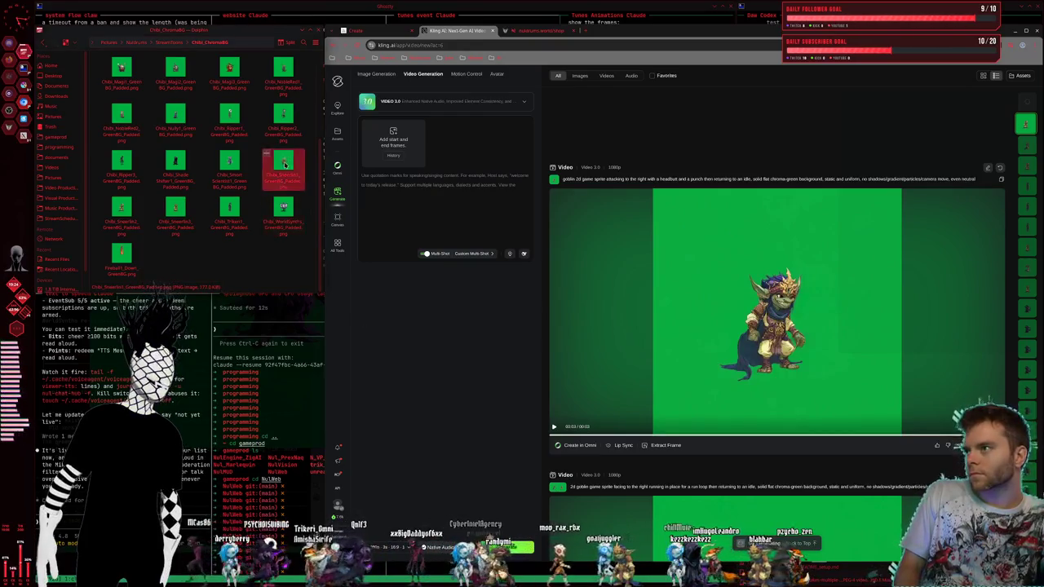
Step: Load a different goblin sprite as the start frame and paste in the earlier clip's prompt
{"action": "left_click", "coordinate": [283, 121]}
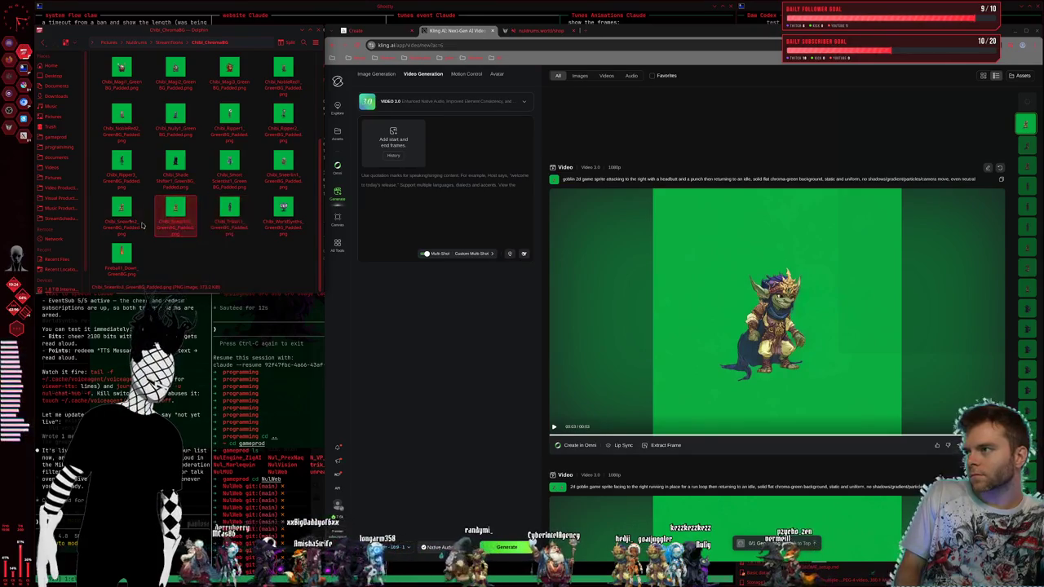
{"action": "mouse_move", "coordinate": [121, 222]}
{"action": "left_mouse_down"}
{"action": "mouse_move", "coordinate": [427, 133]}
{"action": "mouse_move", "coordinate": [395, 146]}
{"action": "left_mouse_up"}
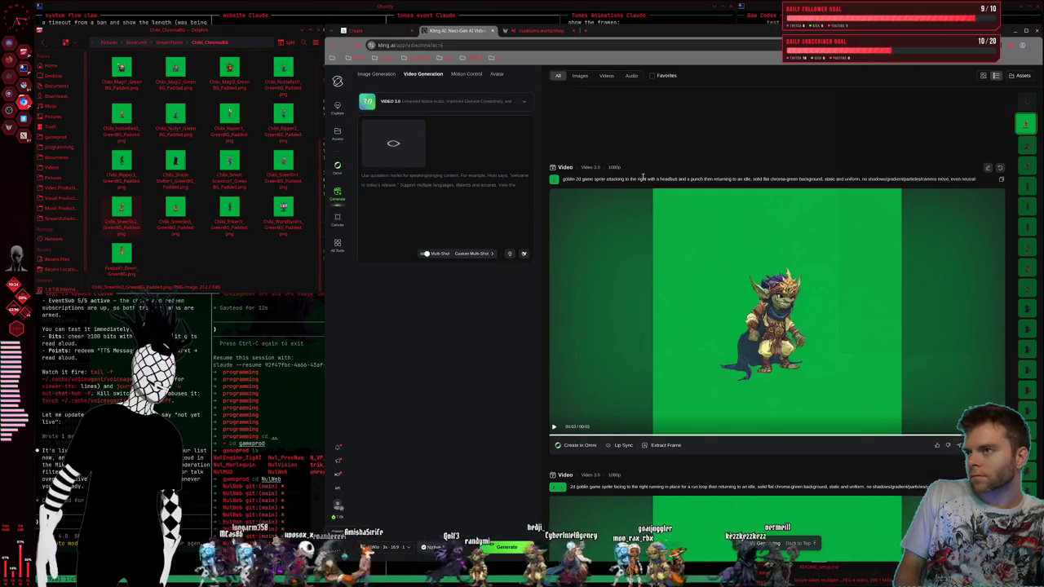
{"action": "left_click", "coordinate": [1002, 180]}
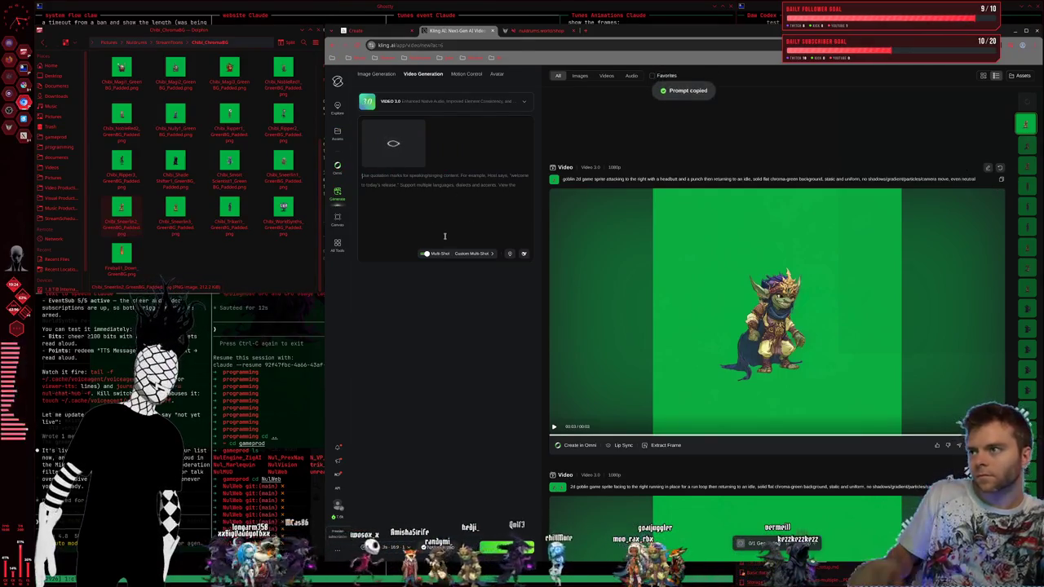
{"action": "key", "text": "ctrl+v"}
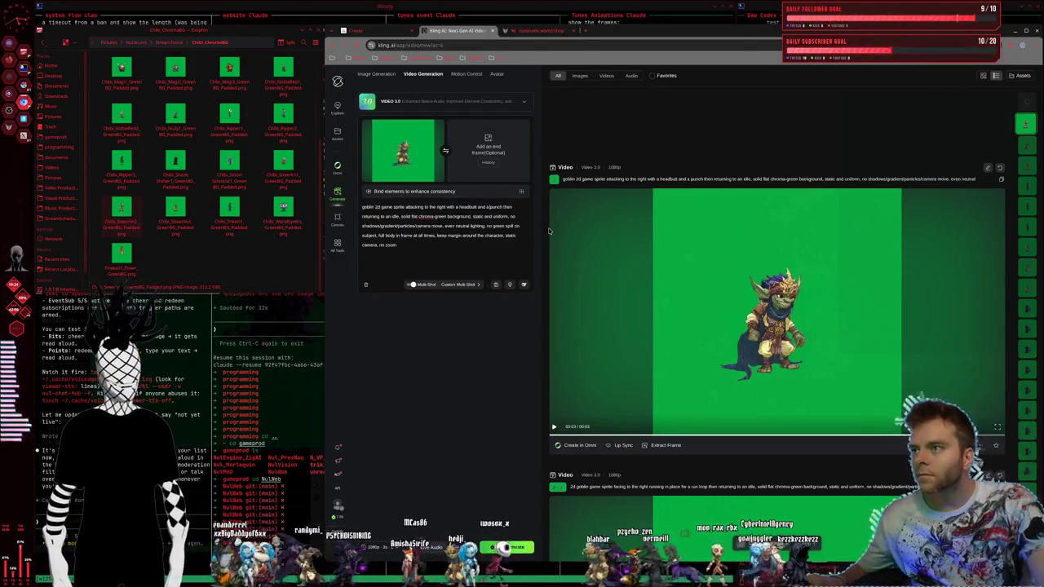
Step: Rewrite the prompt for a golden-dagger attack, solid black eyes, and a serious goblin character
{"action": "key", "text": "BackSpace"}
{"action": "key", "text": "BackSpace"}
{"action": "key", "text": "BackSpace"}
{"action": "key", "text": "BackSpace"}
{"action": "key", "text": "BackSpace"}
{"action": "key", "text": "BackSpace"}
{"action": "key", "text": "BackSpace"}
{"action": "key", "text": "BackSpace"}
{"action": "key", "text": "BackSpace"}
{"action": "type", "text": "some"}
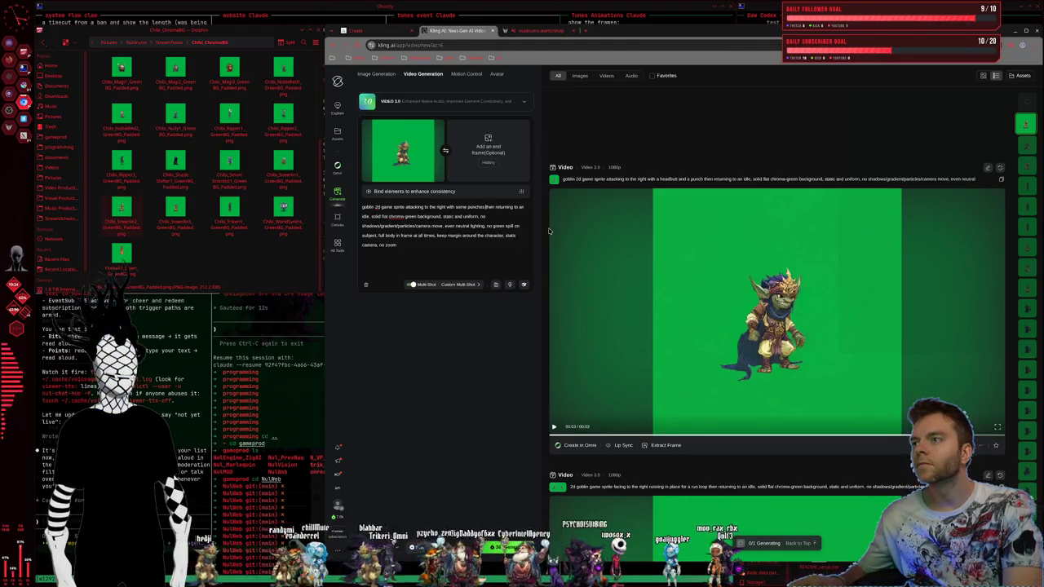
{"action": "key", "text": "BackSpace"}
{"action": "key", "text": "BackSpace"}
{"action": "key", "text": "BackSpace"}
{"action": "key", "text": "BackSpace"}
{"action": "key", "text": "BackSpace"}
{"action": "key", "text": "BackSpace"}
{"action": "key", "text": "BackSpace"}
{"action": "key", "text": "BackSpace"}
{"action": "key", "text": "BackSpace"}
{"action": "type", "text": "a golden"}
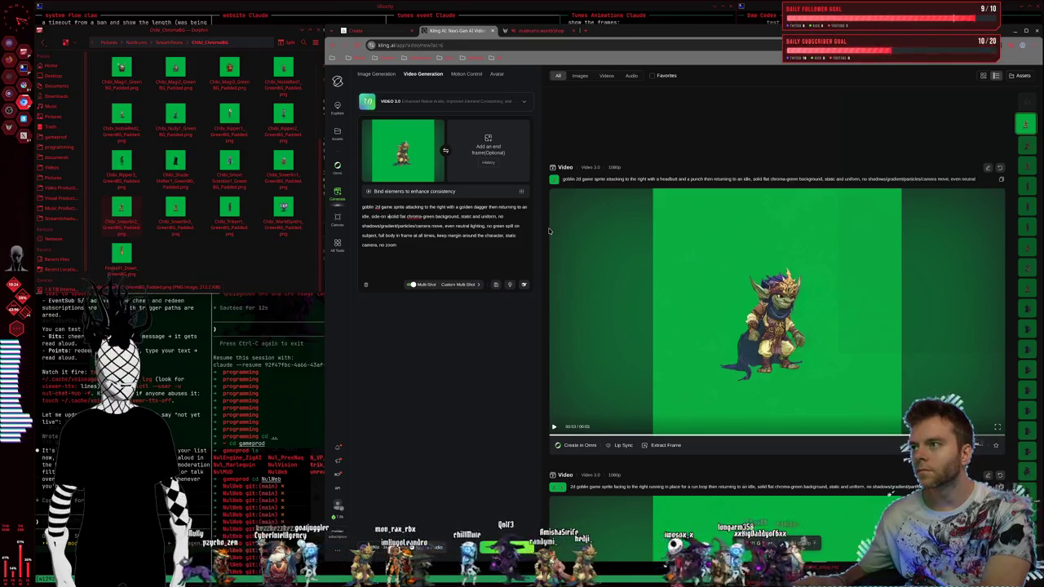
{"action": "type", "text": "during t"}
{"action": "type", "text": "tta"}
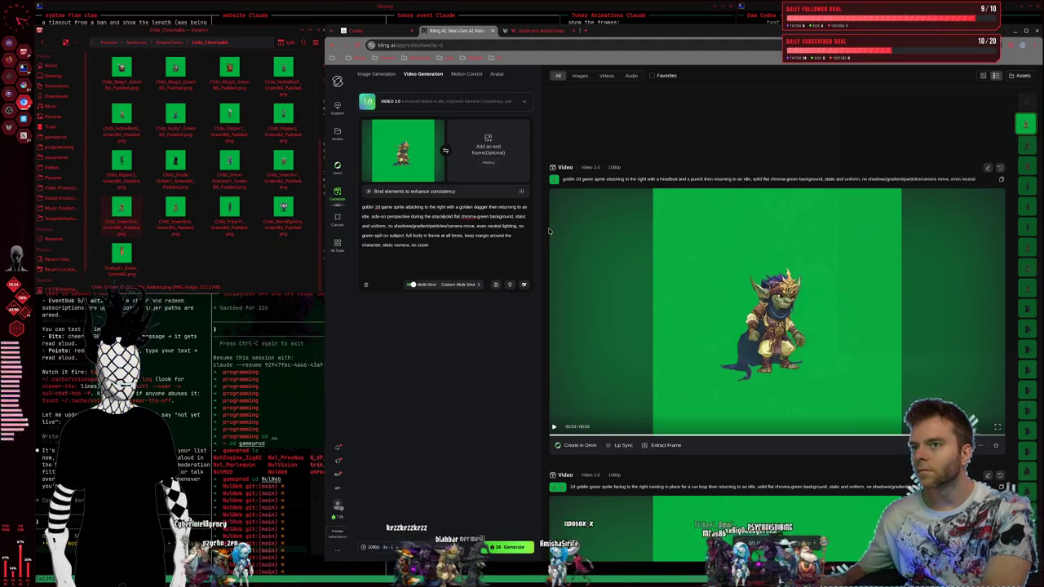
{"action": "type", "text": "ck,"}
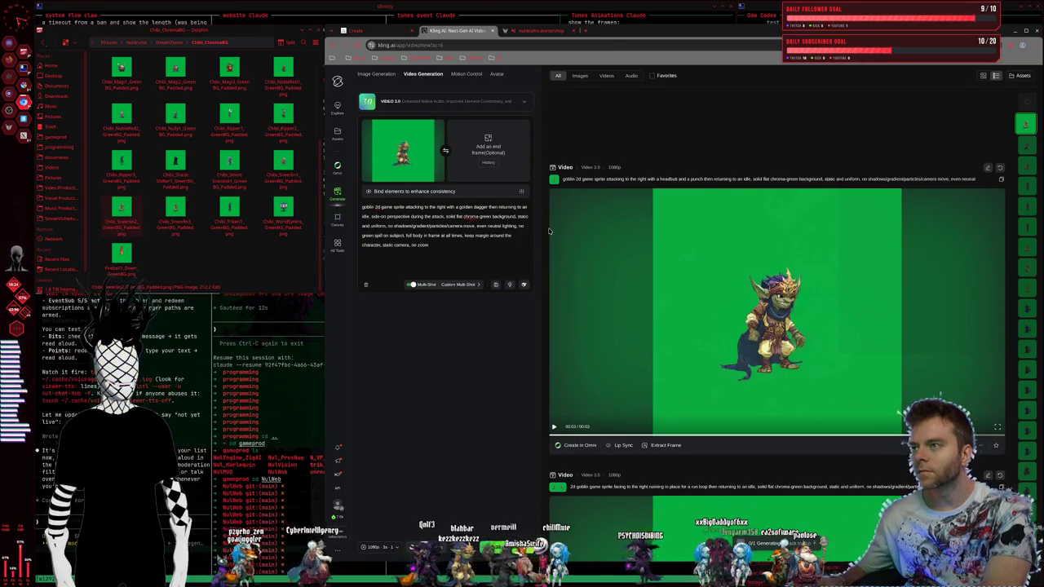
{"action": "type", "text": " essi"}
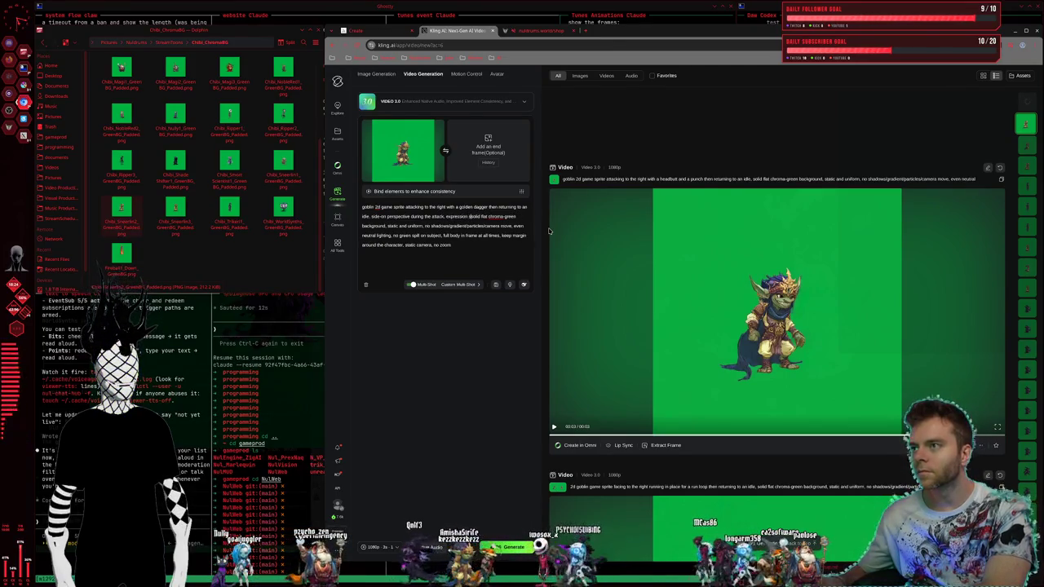
{"action": "type", "text": "frozen and s"}
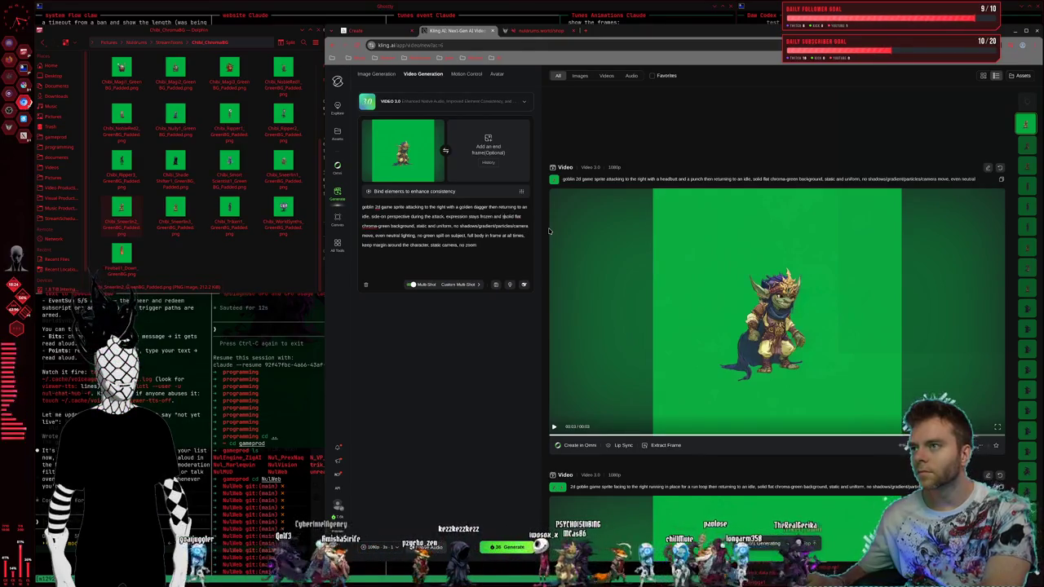
{"action": "type", "text": "lid, eyes "}
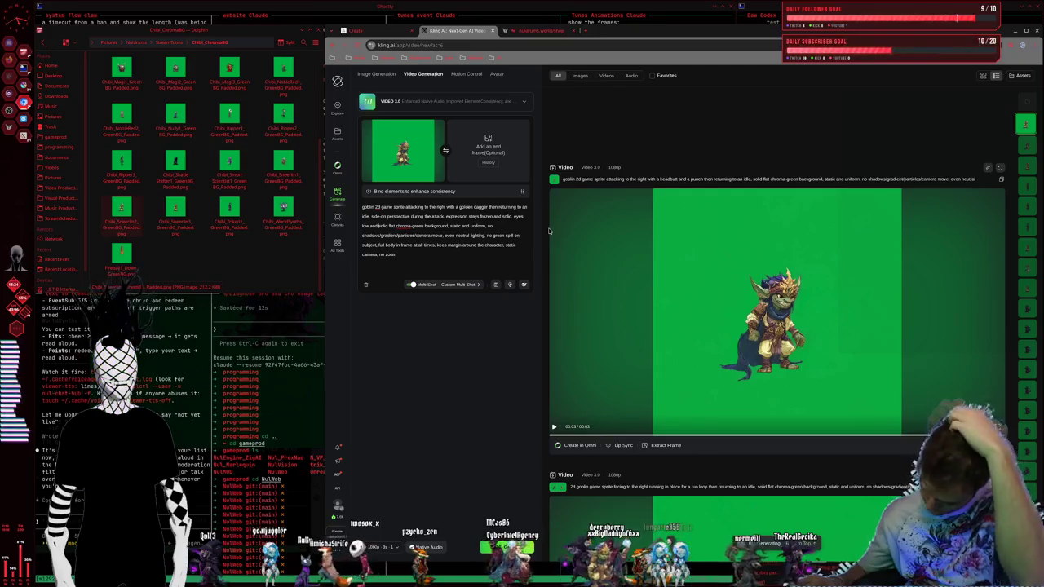
{"action": "type", "text": "black "}
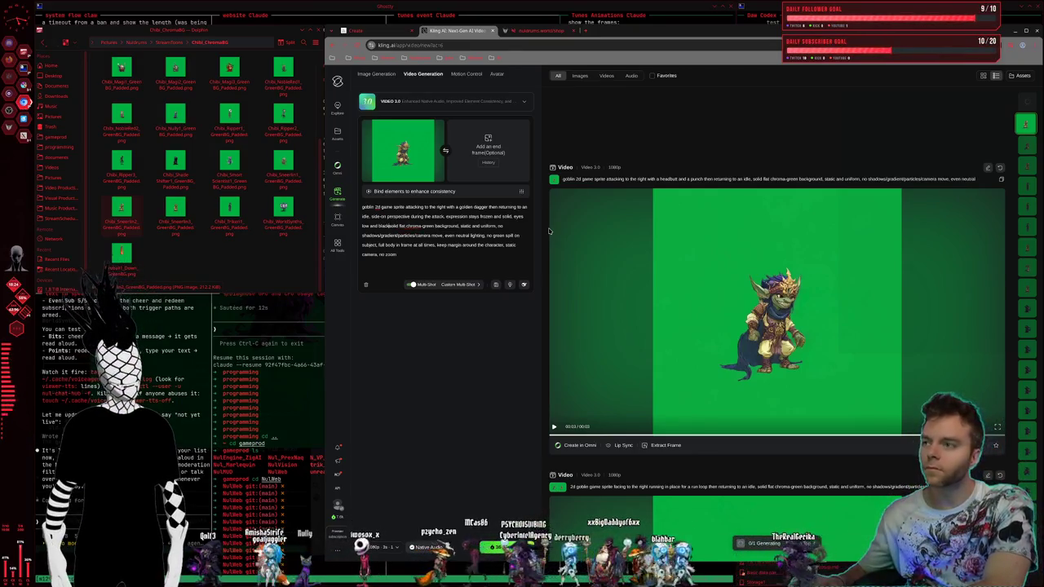
{"action": "type", "text": "edout"}
{"action": "key", "text": "BackSpace"}
{"action": "key", "text": "BackSpace"}
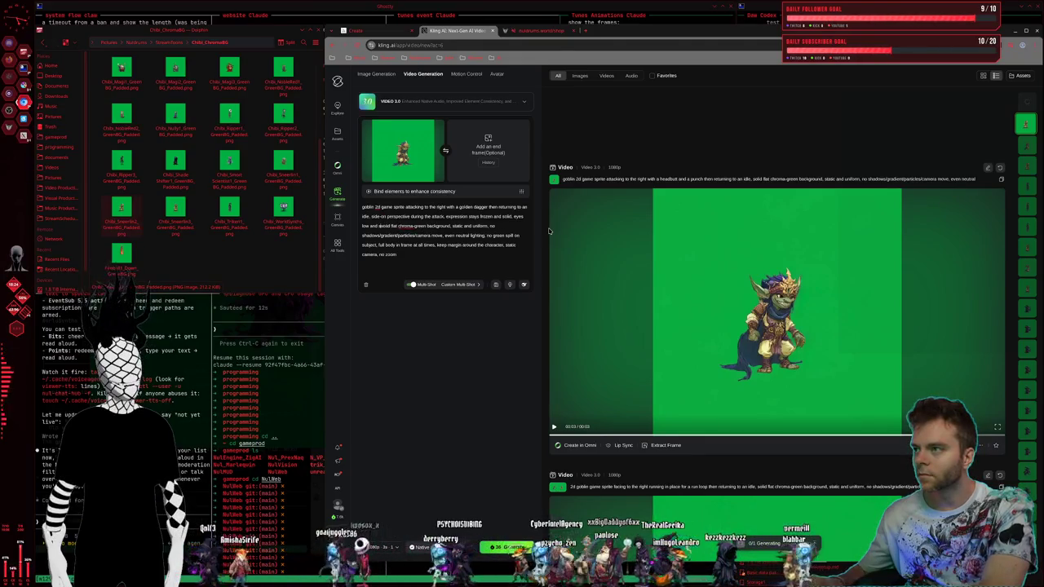
{"action": "type", "text": "black, gol"}
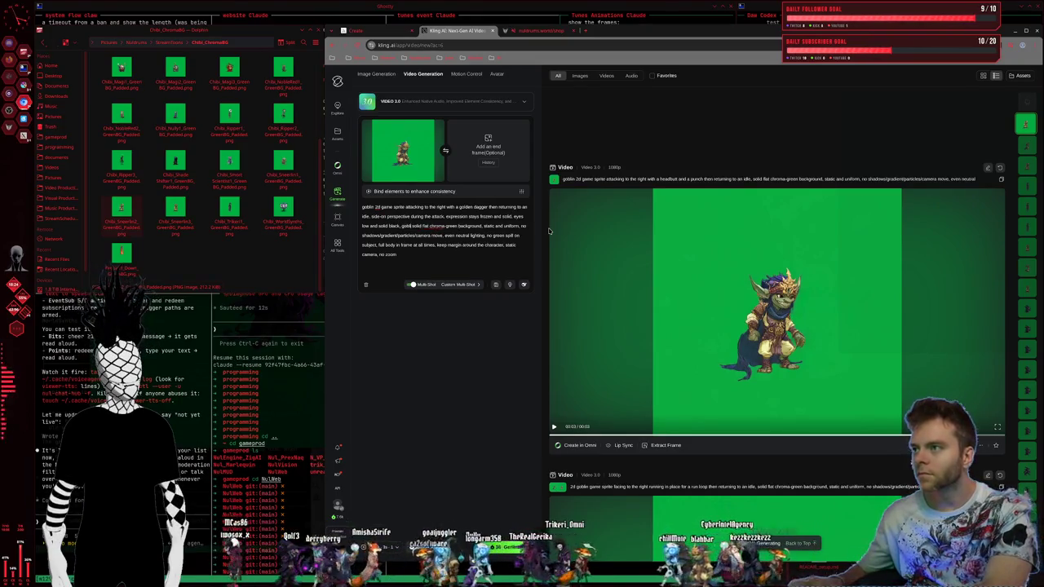
{"action": "type", "text": "the boiling is a serious character,"}
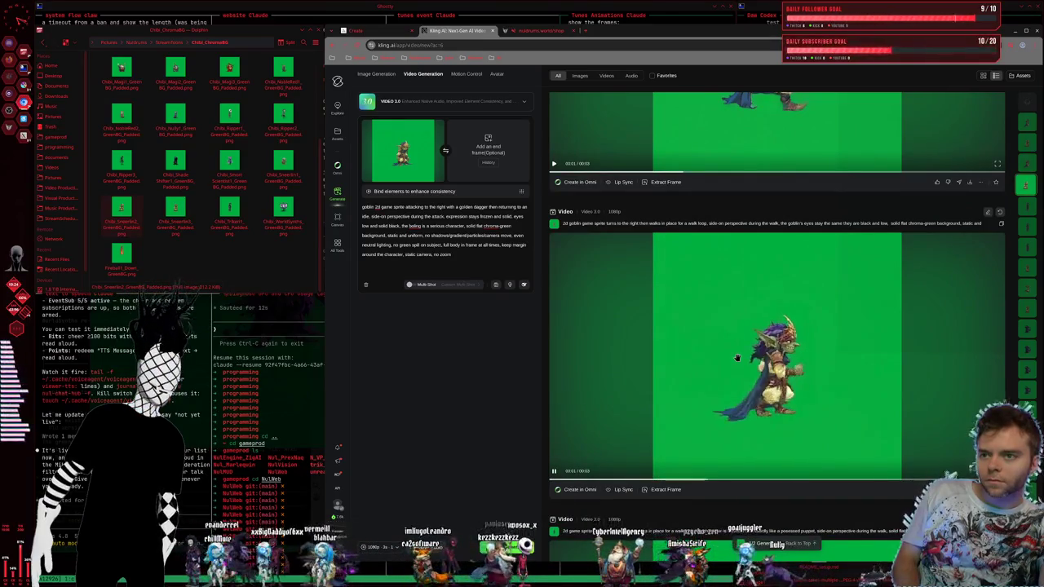
Step: Watch the headbutt-and-punch clip in the video list, then switch to the terminal workspace
{"action": "scroll", "coordinate": [737, 361], "scroll_direction": "up", "scroll_amount": 3}
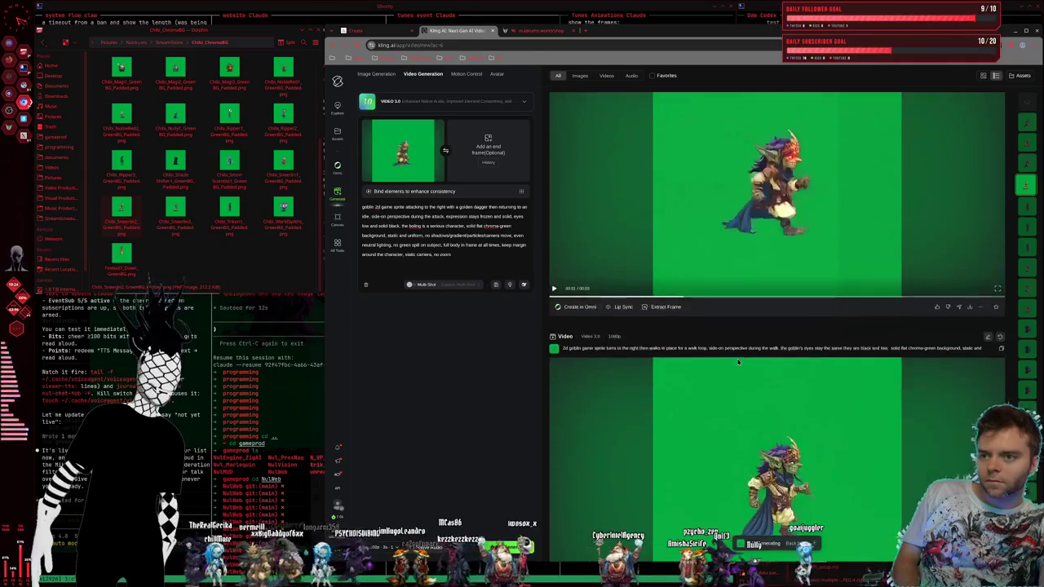
{"action": "scroll", "coordinate": [737, 361], "scroll_direction": "down", "scroll_amount": 3}
{"action": "scroll", "coordinate": [737, 361], "scroll_direction": "up", "scroll_amount": 5}
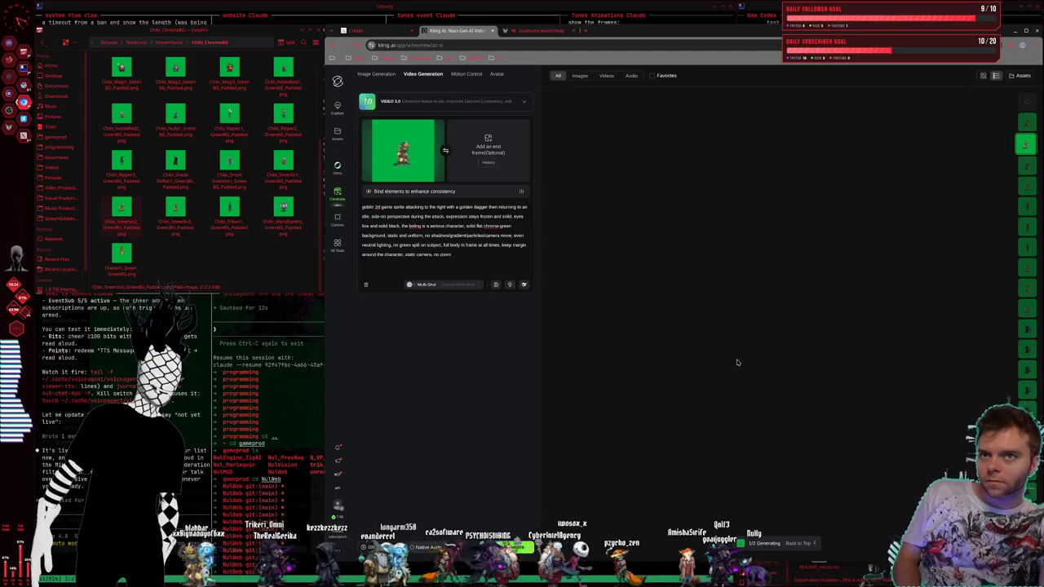
{"action": "scroll", "coordinate": [734, 365], "scroll_direction": "down", "scroll_amount": 1}
{"action": "scroll", "coordinate": [734, 365], "scroll_direction": "down", "scroll_amount": 5}
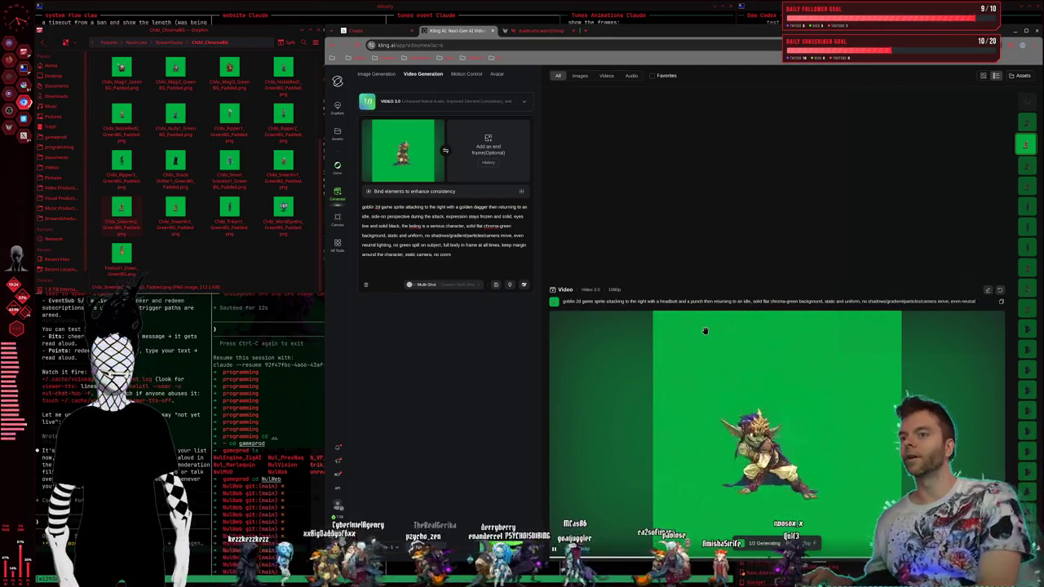
{"action": "key", "text": "super+2"}
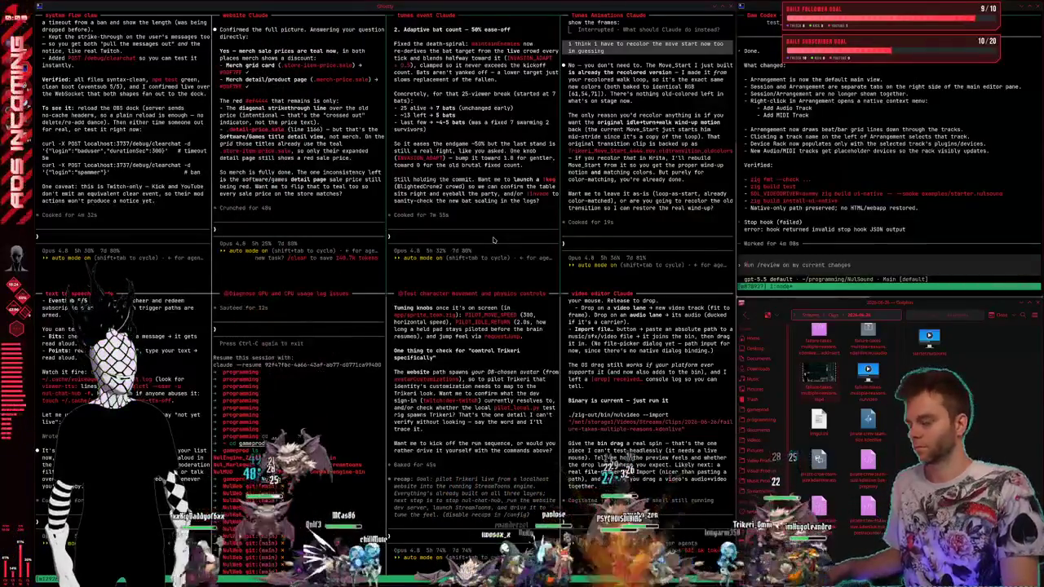
Step: Back in the browser, close the sprite preview and play the newest golden-dagger attack clip
{"action": "key", "text": "super+2"}
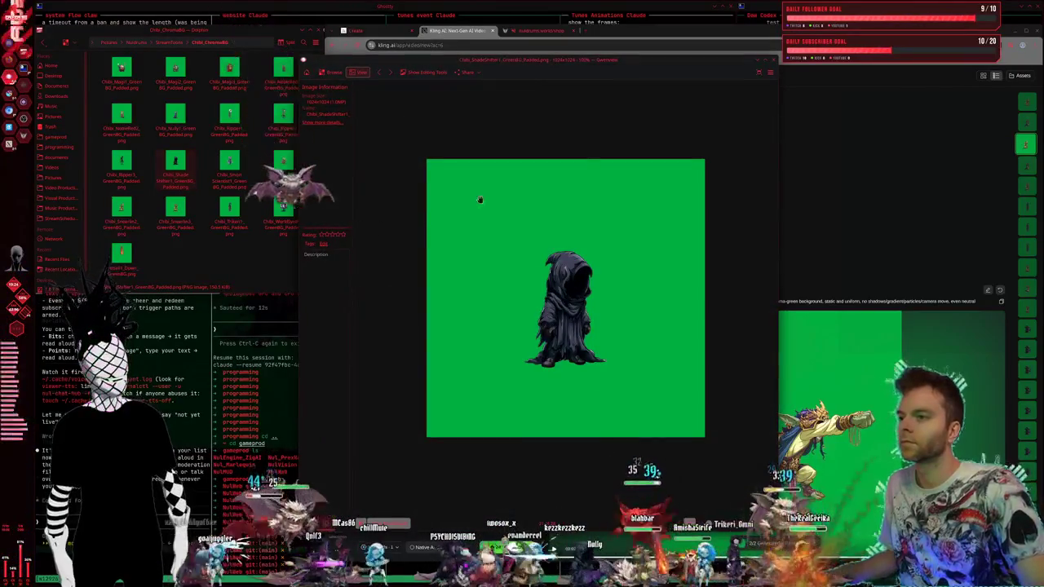
{"action": "left_click", "coordinate": [773, 61]}
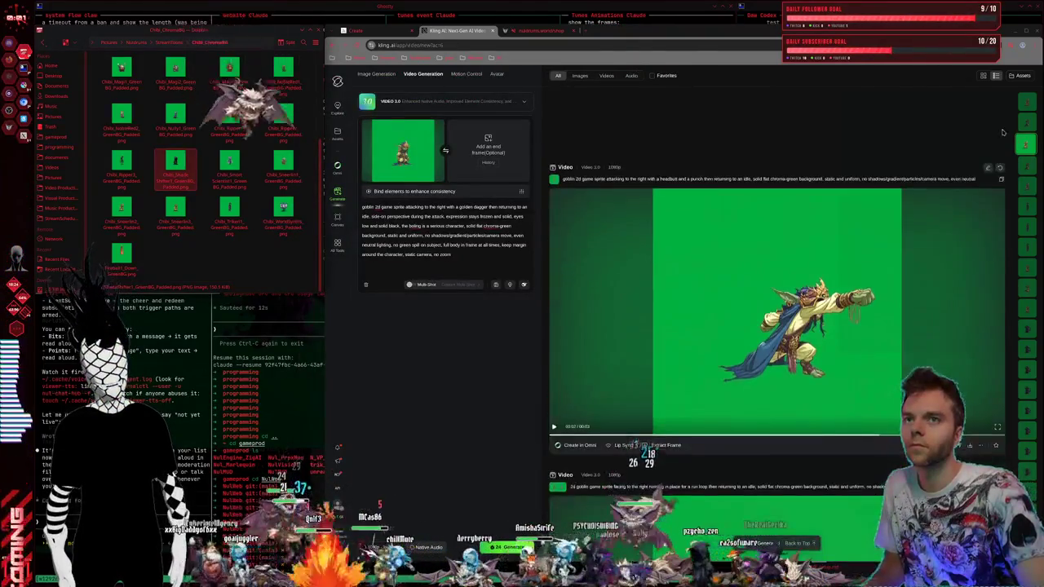
{"action": "left_click", "coordinate": [1022, 126]}
{"action": "left_click", "coordinate": [722, 303]}
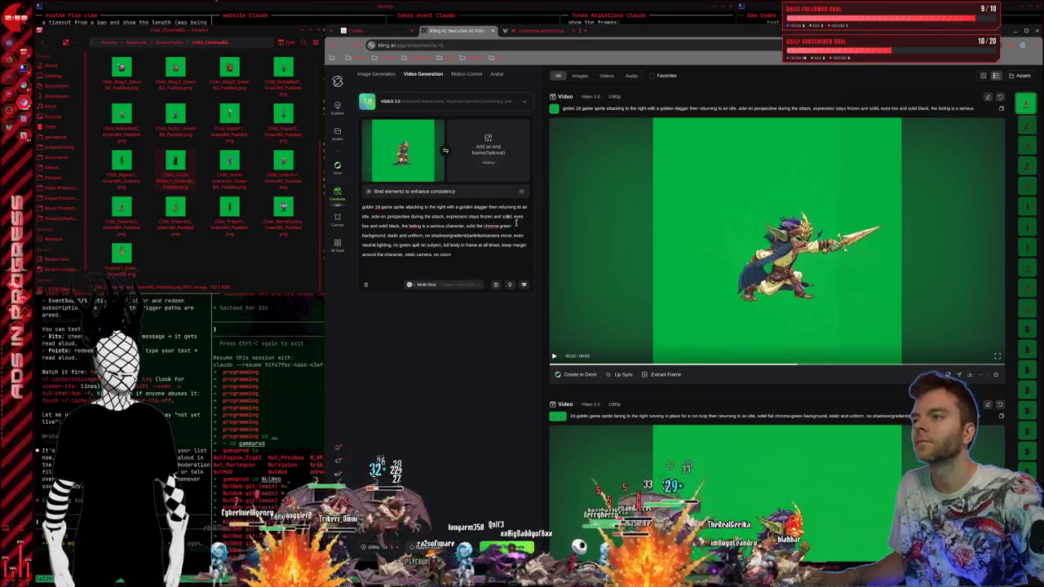
Step: Delete 'stays frozen and solid' and correct the line to 'the goblin is a serious character'
{"action": "key", "text": "BackSpace"}
{"action": "key", "text": "BackSpace"}
{"action": "key", "text": "BackSpace"}
{"action": "key", "text": "BackSpace"}
{"action": "key", "text": "BackSpace"}
{"action": "key", "text": "BackSpace"}
{"action": "key", "text": "BackSpace"}
{"action": "key", "text": "BackSpace"}
{"action": "key", "text": "BackSpace"}
{"action": "key", "text": "BackSpace"}
{"action": "key", "text": "BackSpace"}
{"action": "key", "text": "BackSpace"}
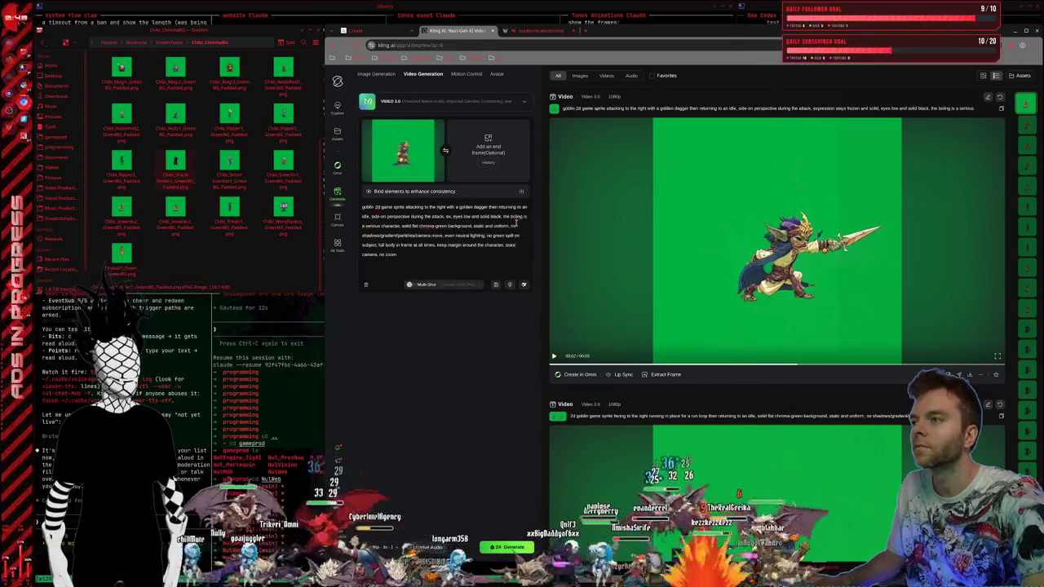
{"action": "key", "text": "BackSpace"}
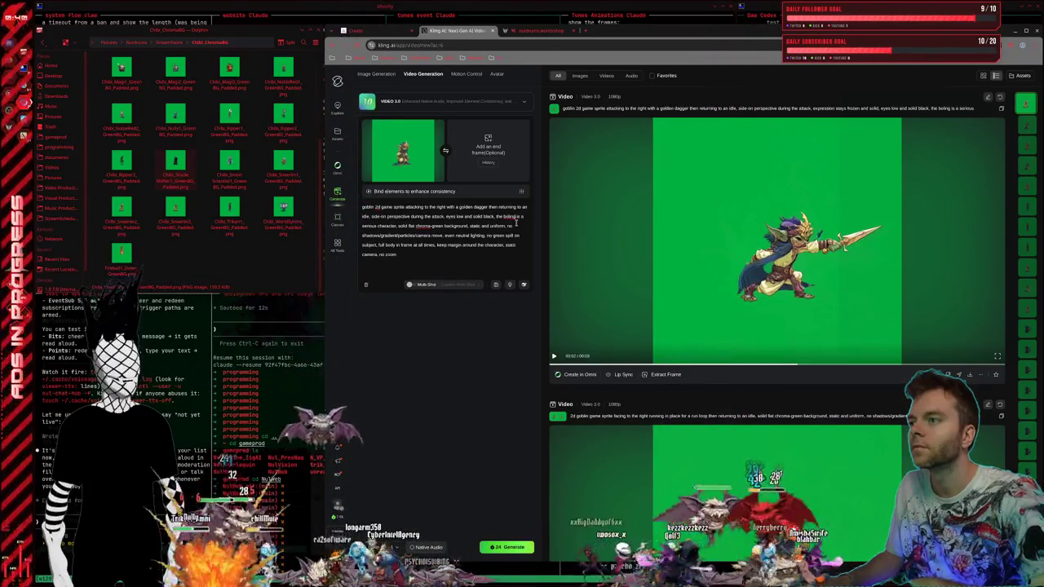
{"action": "type", "text": "is"}
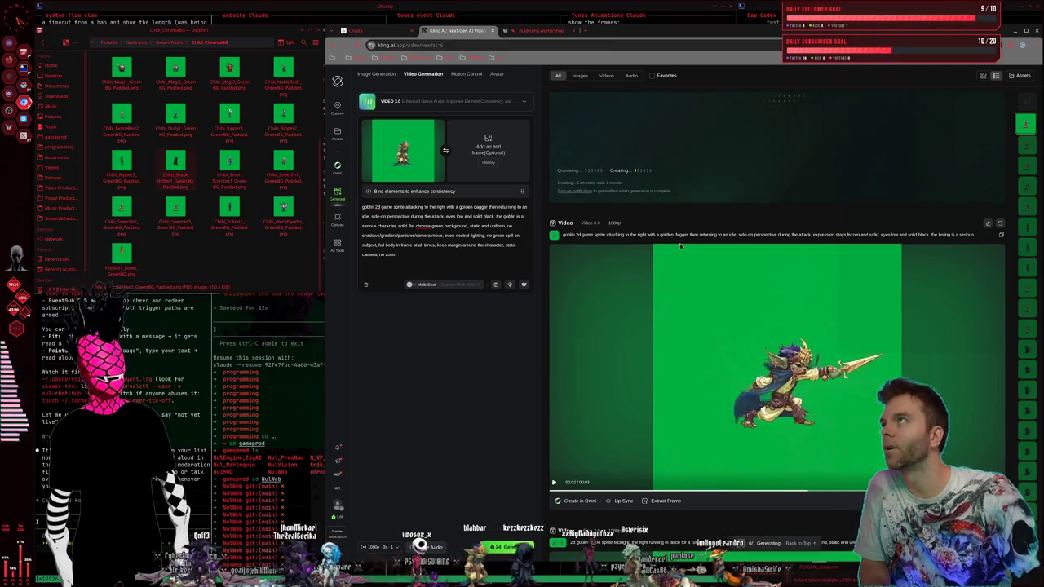
Step: Check the queued goblin job in the results feed, then switch to the Ghostty terminals
{"action": "scroll", "coordinate": [684, 249], "scroll_direction": "up", "scroll_amount": 1}
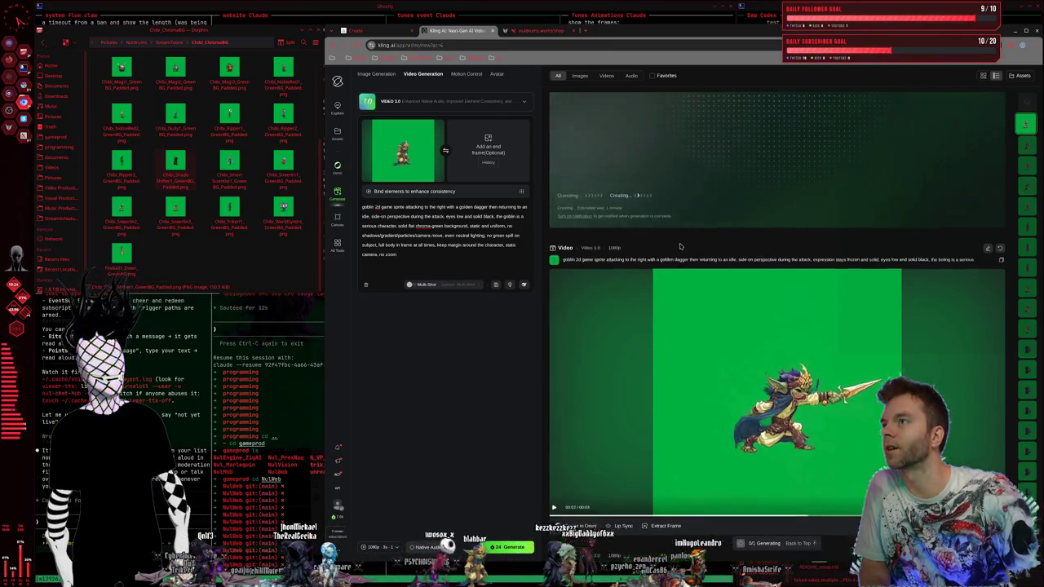
{"action": "scroll", "coordinate": [690, 259], "scroll_direction": "up", "scroll_amount": 1}
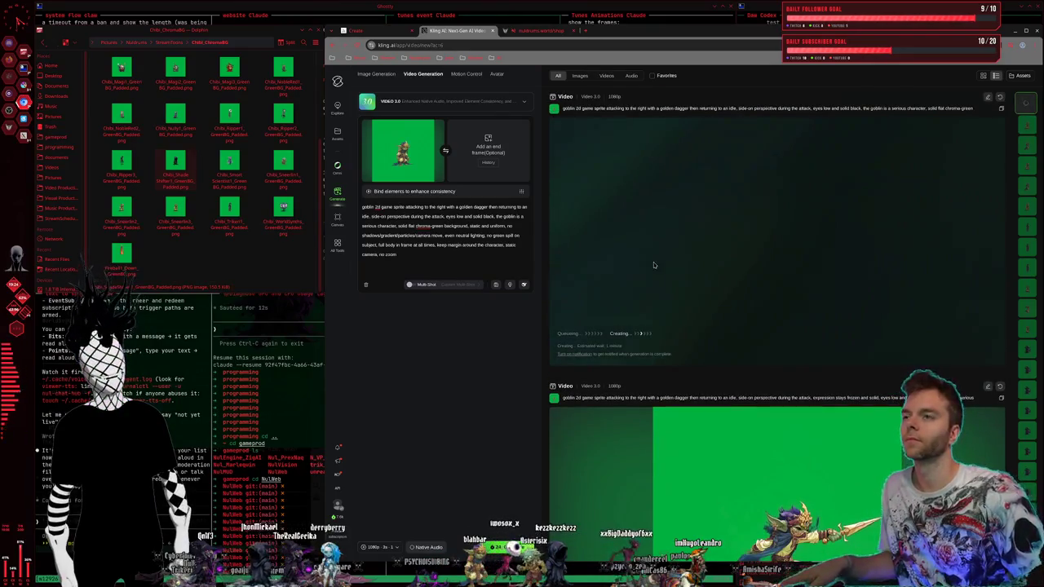
{"action": "key", "text": "super+1"}
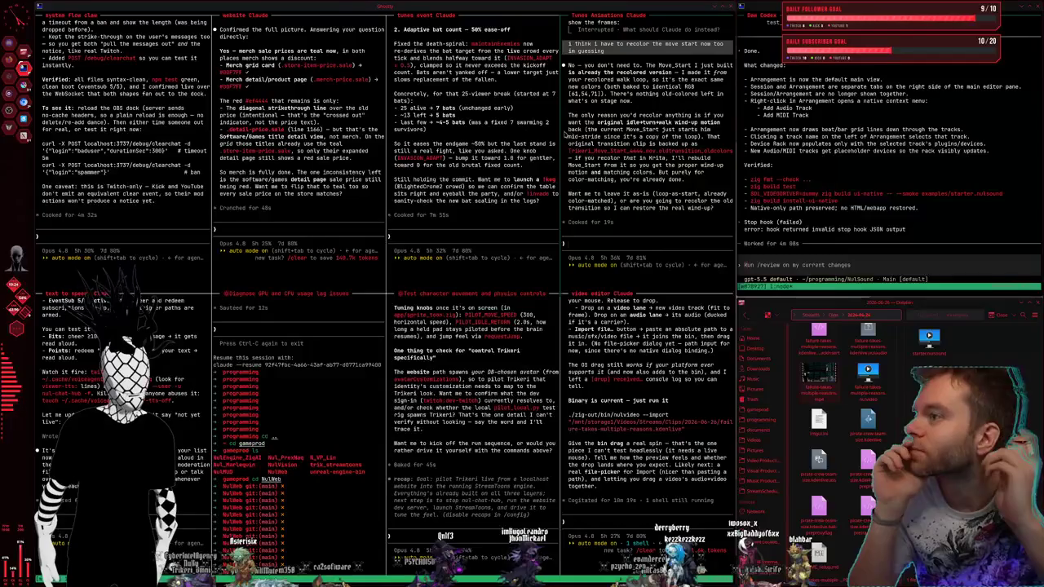
Step: Read through the character-movement pane's output, then return to the Kling video page
{"action": "left_click", "coordinate": [472, 492]}
{"action": "scroll", "coordinate": [472, 492], "scroll_direction": "up", "scroll_amount": 4}
{"action": "scroll", "coordinate": [471, 493], "scroll_direction": "up", "scroll_amount": 3}
{"action": "scroll", "coordinate": [471, 493], "scroll_direction": "up", "scroll_amount": 3}
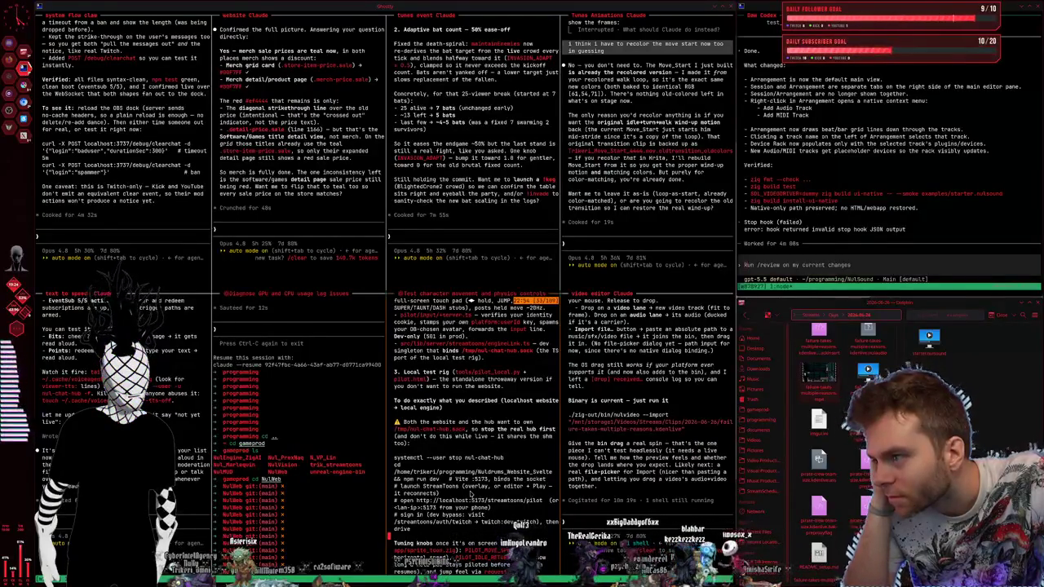
{"action": "scroll", "coordinate": [471, 493], "scroll_direction": "down", "scroll_amount": 4}
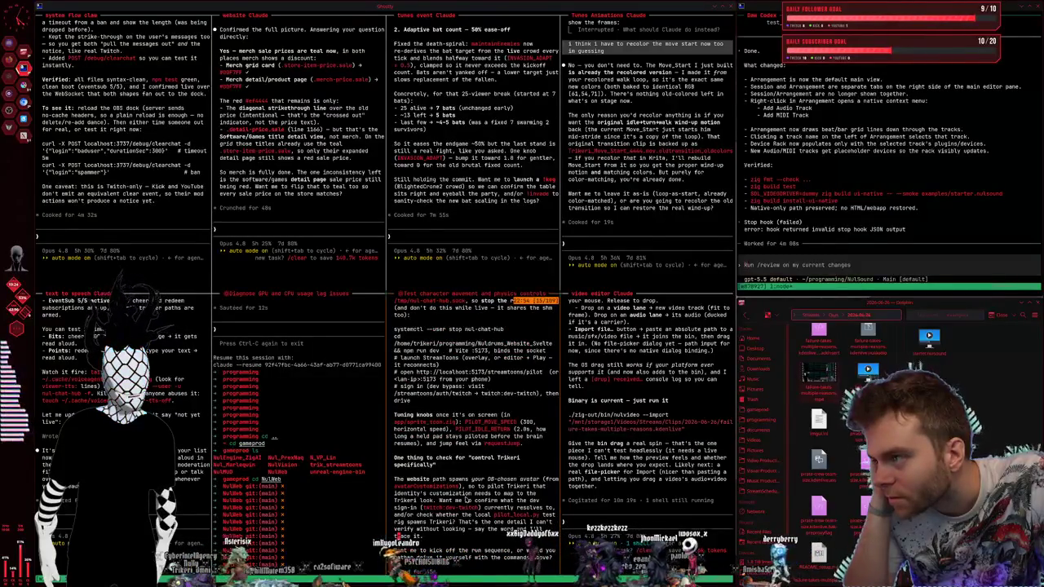
{"action": "scroll", "coordinate": [466, 500], "scroll_direction": "down", "scroll_amount": 5}
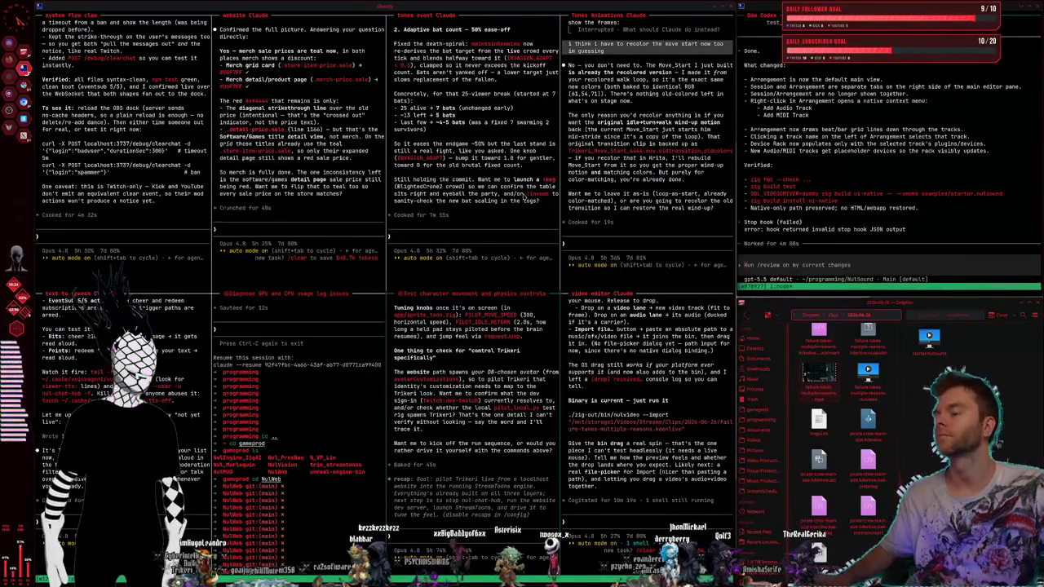
{"action": "key", "text": "super+2"}
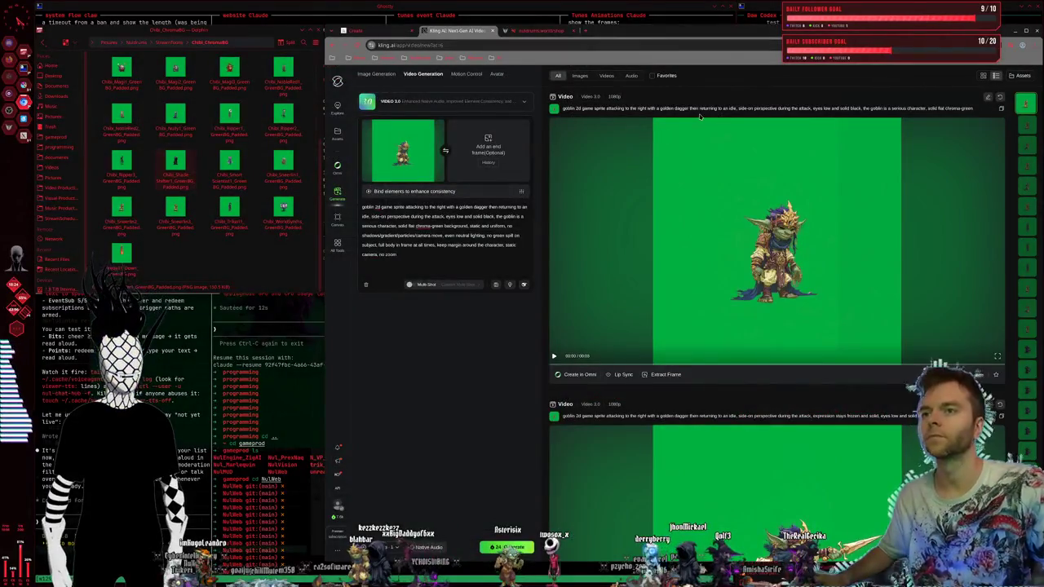
Step: Open and dismiss a goblin clip's detail view, then close every browser tab and the window
{"action": "left_click", "coordinate": [677, 312]}
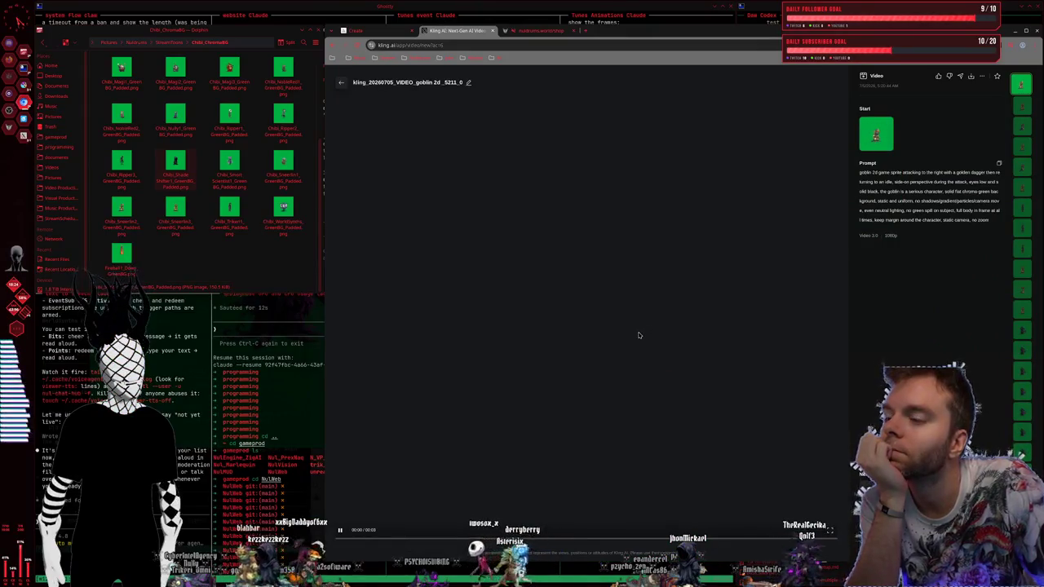
{"action": "key", "text": "Escape"}
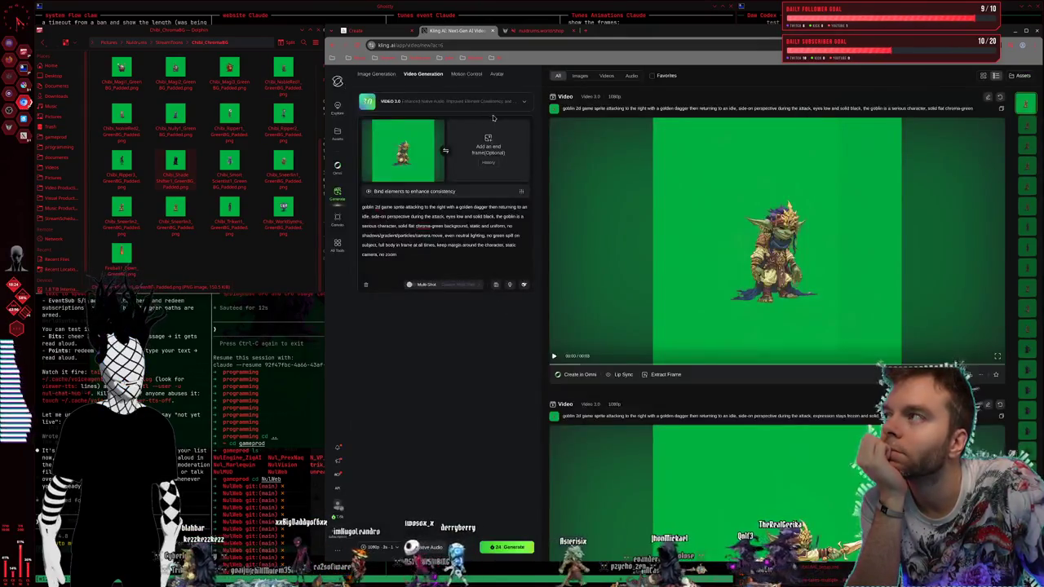
{"action": "left_click", "coordinate": [493, 31]}
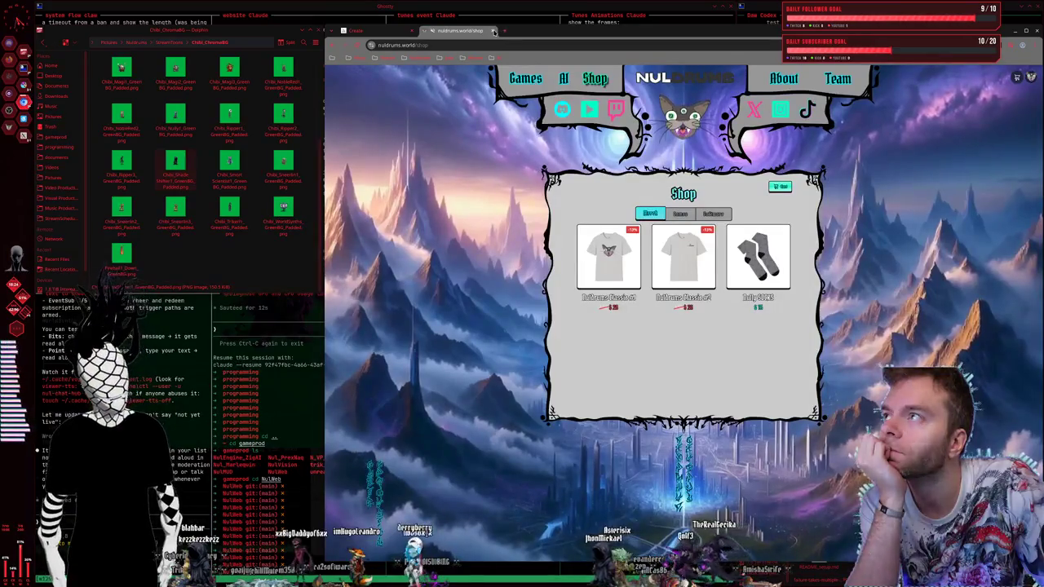
{"action": "left_click", "coordinate": [492, 31]}
{"action": "left_click", "coordinate": [423, 34]}
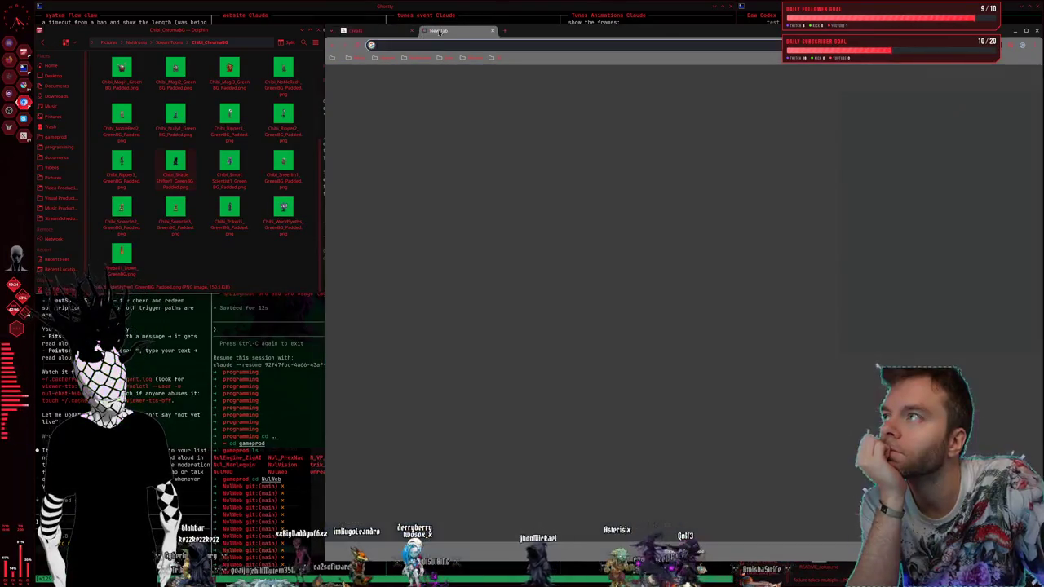
{"action": "left_click", "coordinate": [423, 34]}
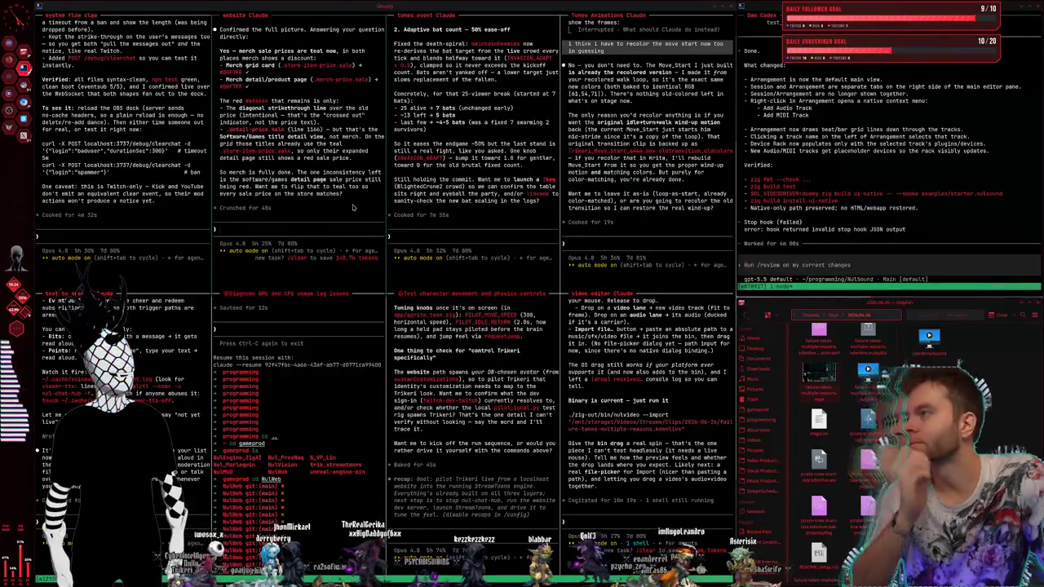
Step: Relaunch the browser and open the bookmarked Kling new-video page
{"action": "key", "text": "super"}
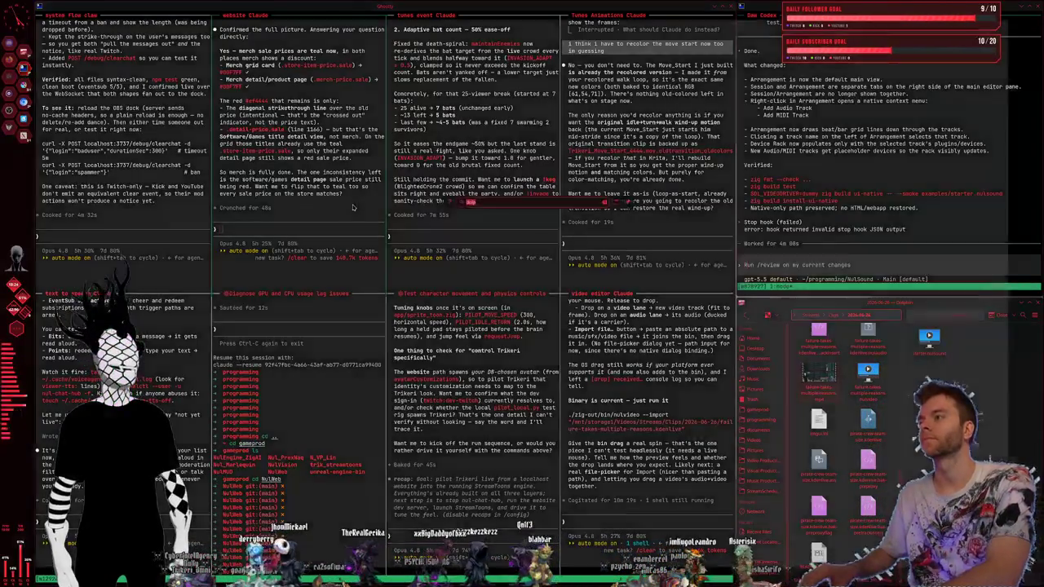
{"action": "type", "text": "drop"}
{"action": "key", "text": "Escape"}
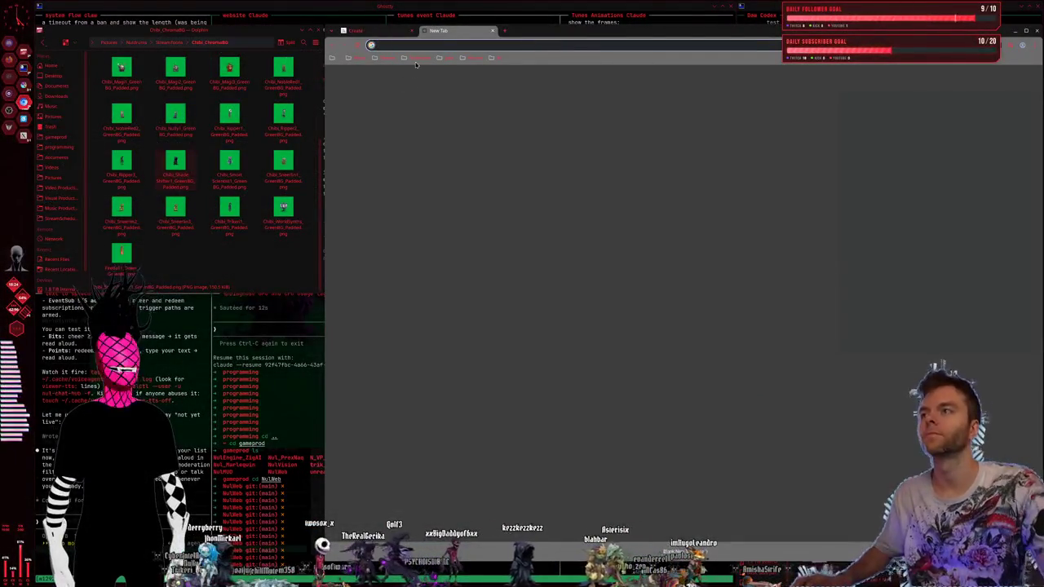
{"action": "left_click", "coordinate": [491, 57]}
{"action": "left_click", "coordinate": [501, 81]}
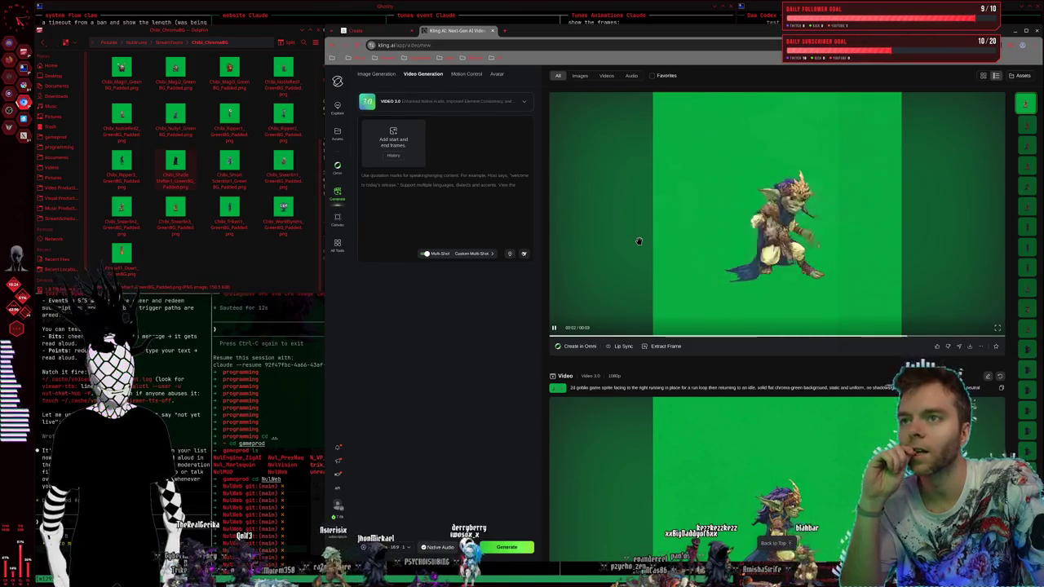
Step: Review the generated goblin clips and download the golden-dagger attack clip
{"action": "scroll", "coordinate": [639, 245], "scroll_direction": "down", "scroll_amount": 3}
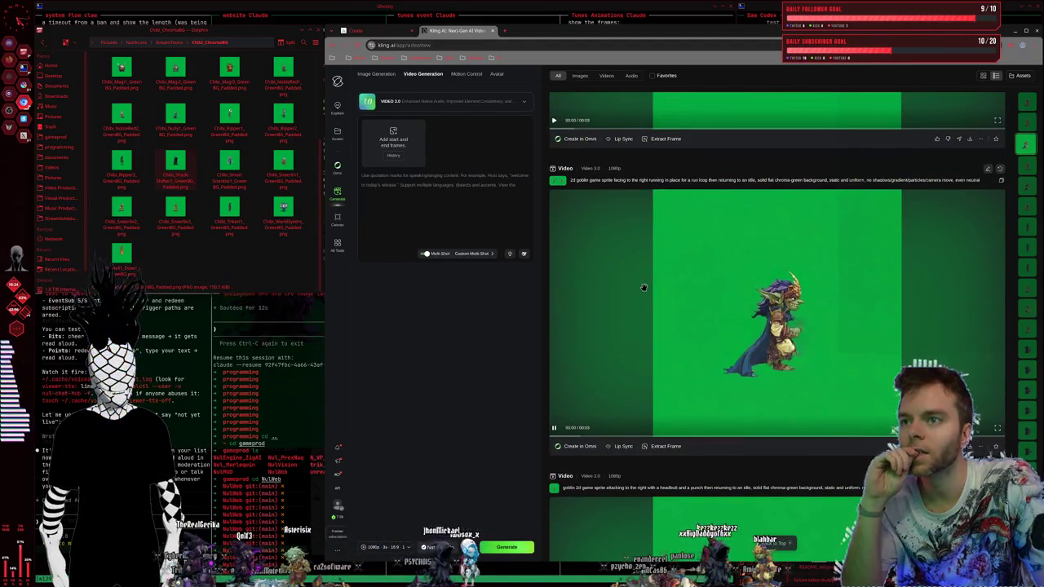
{"action": "scroll", "coordinate": [644, 287], "scroll_direction": "up", "scroll_amount": 3}
{"action": "scroll", "coordinate": [643, 298], "scroll_direction": "up", "scroll_amount": 2}
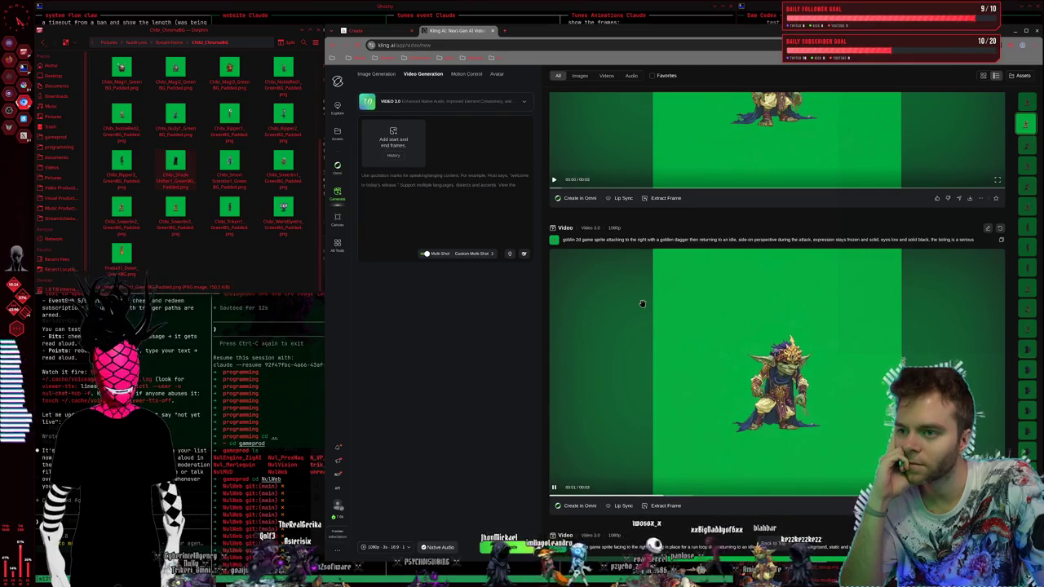
{"action": "scroll", "coordinate": [642, 303], "scroll_direction": "up", "scroll_amount": 2}
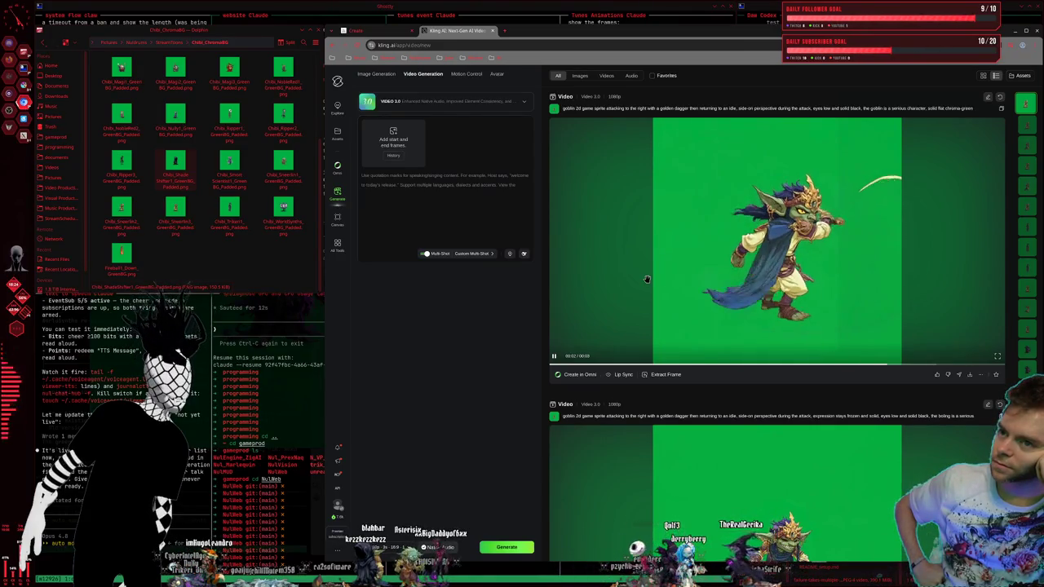
{"action": "scroll", "coordinate": [691, 288], "scroll_direction": "down", "scroll_amount": 3}
{"action": "scroll", "coordinate": [691, 288], "scroll_direction": "down", "scroll_amount": 2}
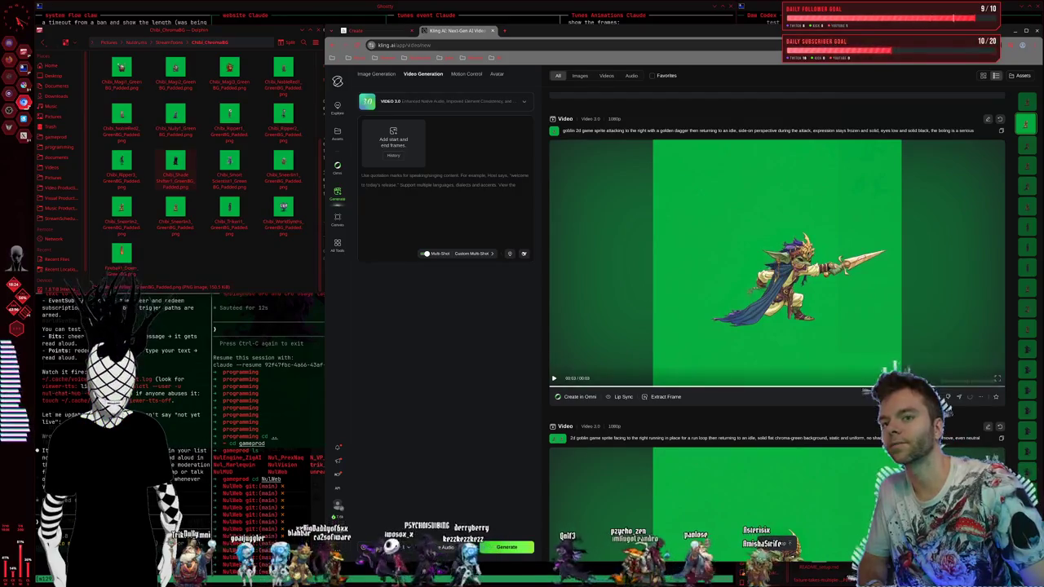
{"action": "left_click", "coordinate": [970, 396]}
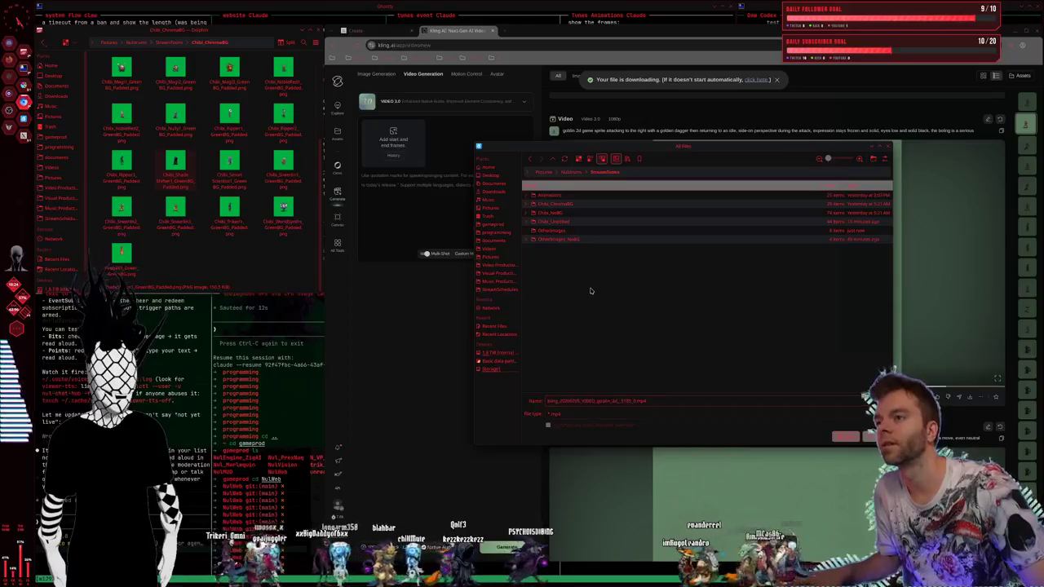
Step: Save the golden-dagger attack clip as an .mp4 in a new folder inside Animations
{"action": "left_click", "coordinate": [555, 204]}
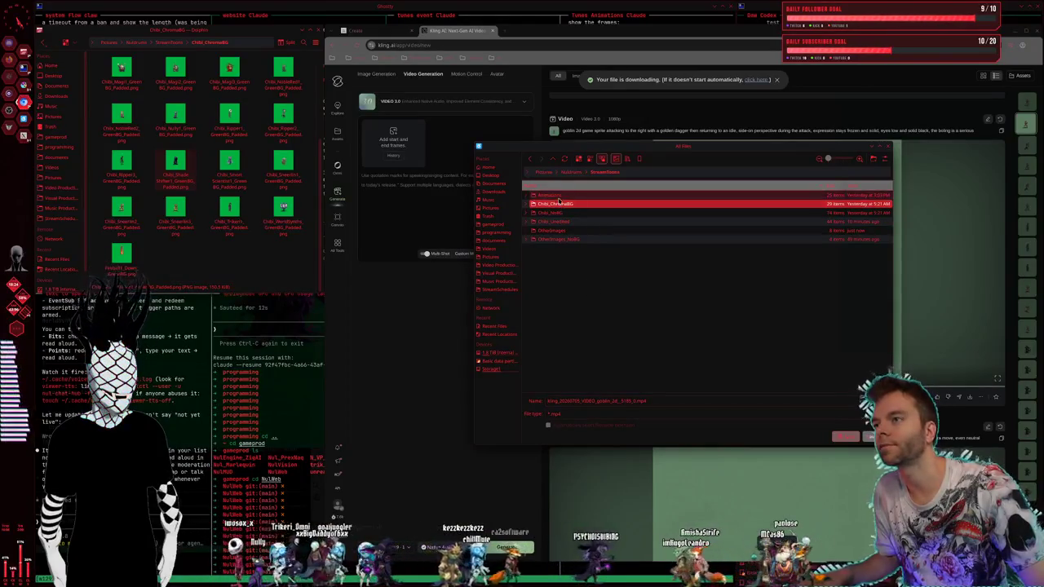
{"action": "double_click", "coordinate": [555, 197]}
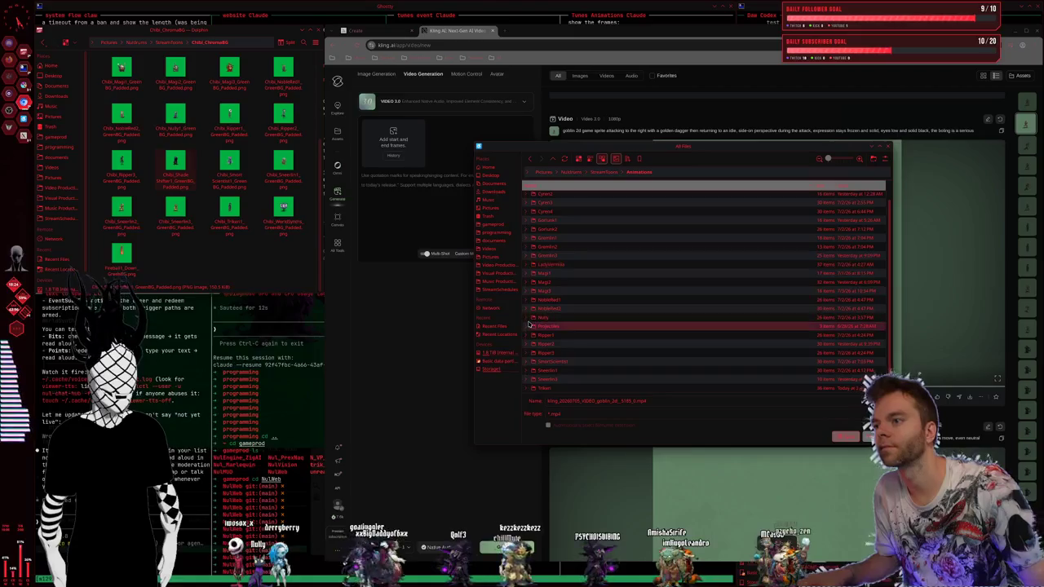
{"action": "right_click", "coordinate": [525, 322]}
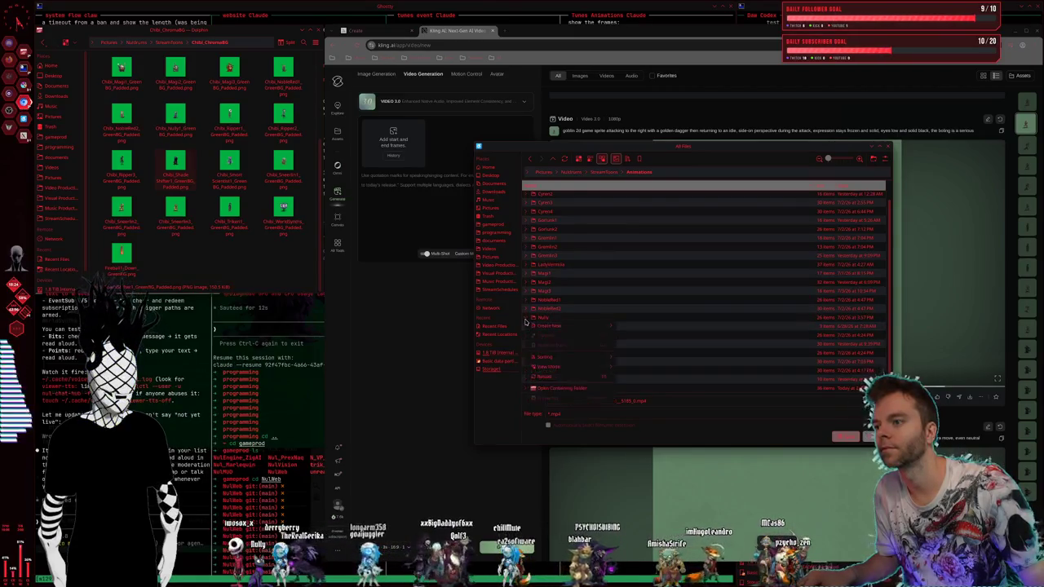
{"action": "key", "text": "Escape"}
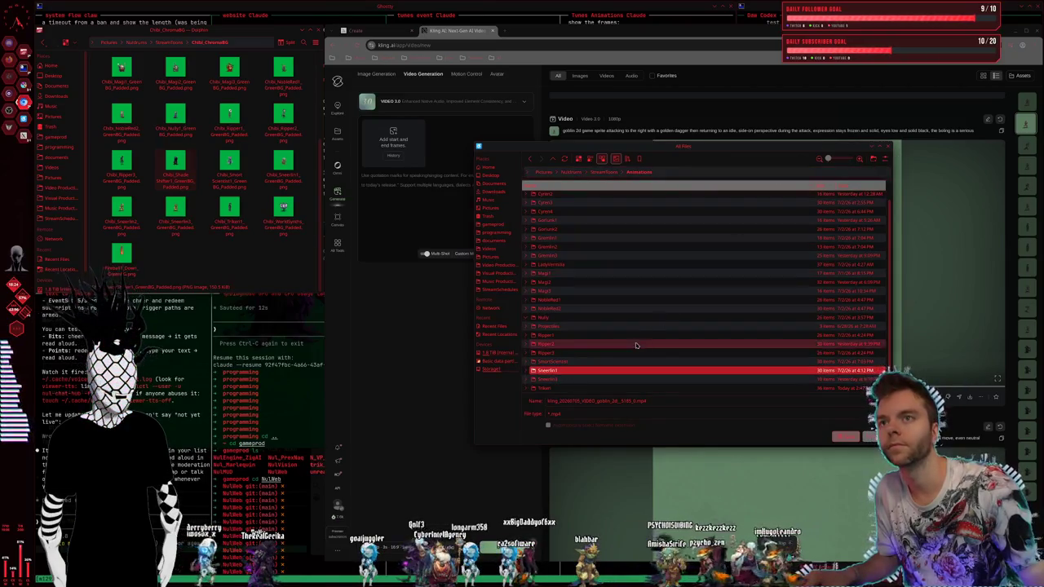
{"action": "left_click", "coordinate": [545, 317]}
{"action": "scroll", "coordinate": [555, 245], "scroll_direction": "up", "scroll_amount": 1}
{"action": "left_click", "coordinate": [569, 204]}
{"action": "left_click", "coordinate": [872, 160]}
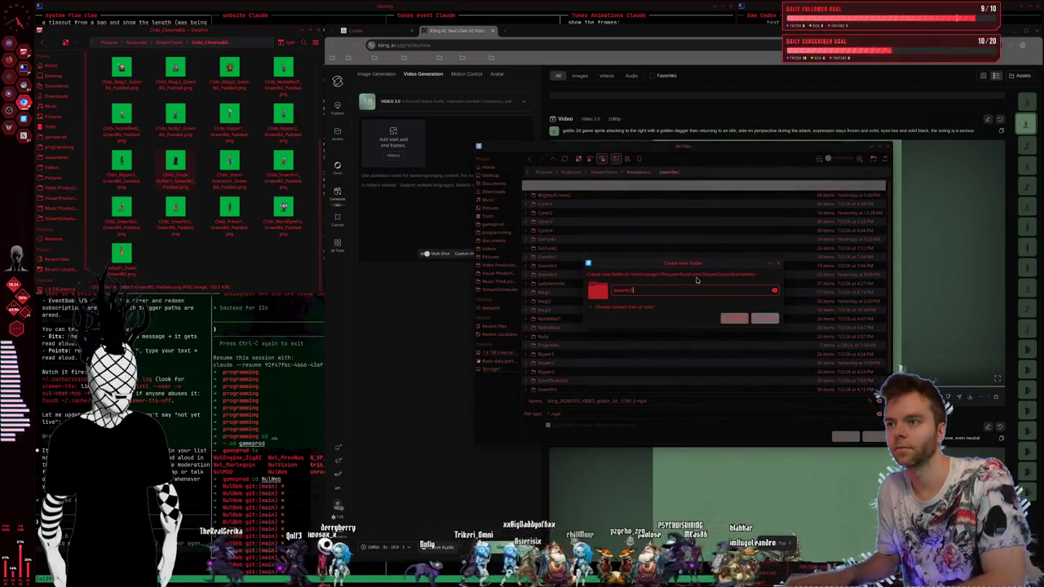
{"action": "key", "text": "Return"}
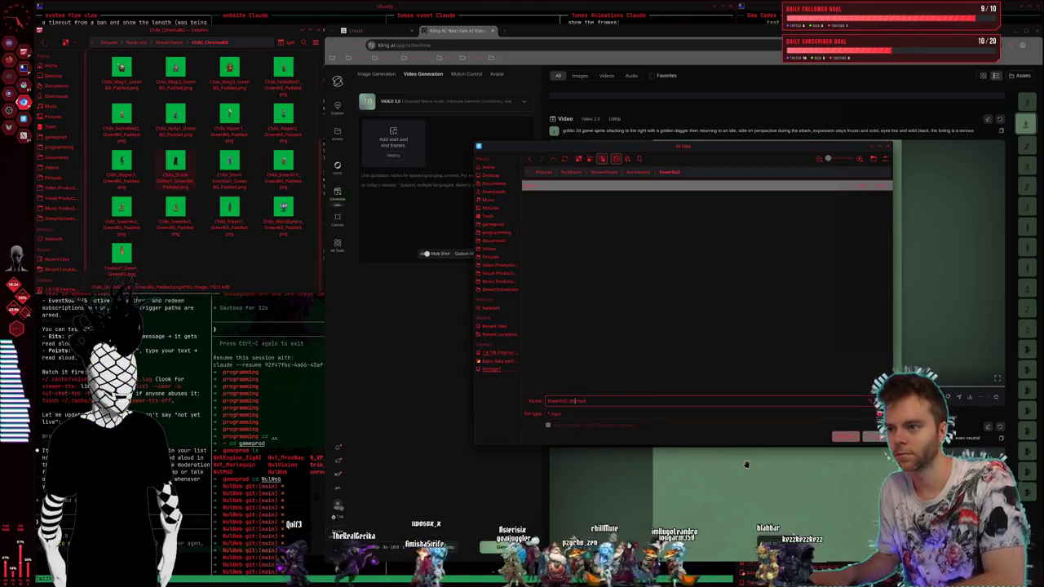
{"action": "key", "text": "Return"}
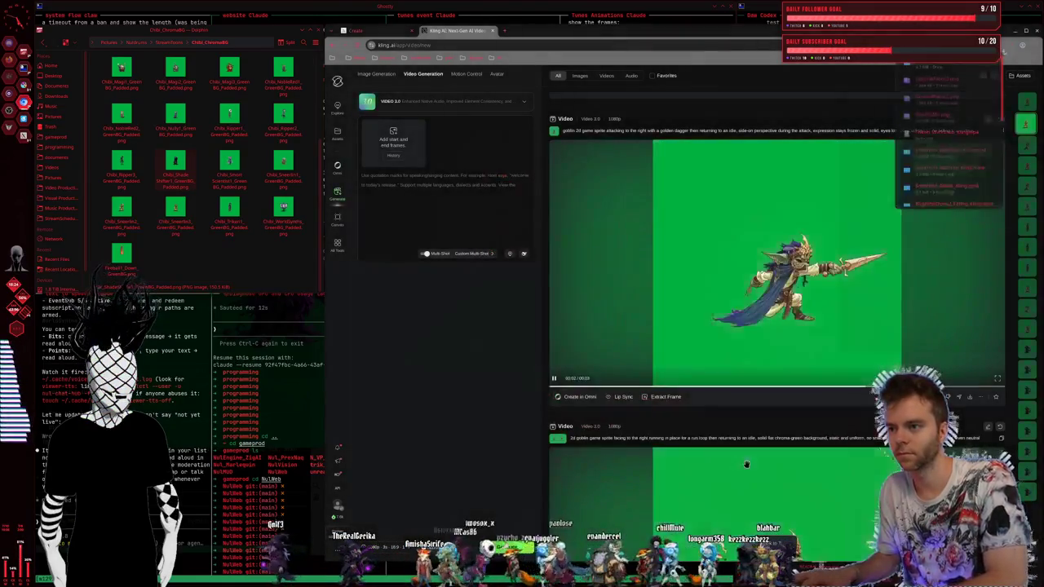
Step: Scroll down to the walk-loop goblin clip and drop the goblin sprite PNG in as the start frame
{"action": "scroll", "coordinate": [741, 346], "scroll_direction": "down", "scroll_amount": 5}
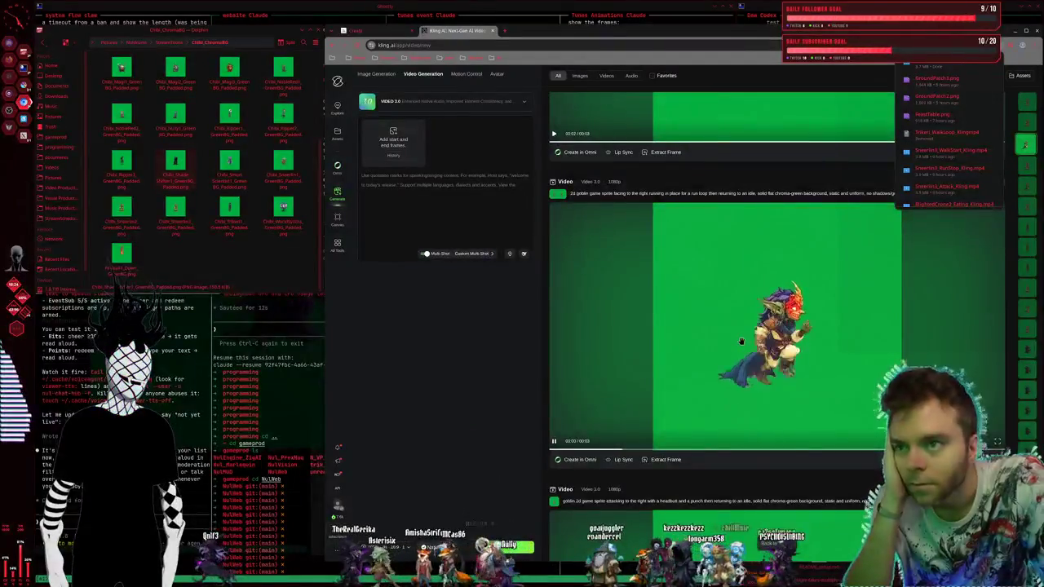
{"action": "scroll", "coordinate": [741, 344], "scroll_direction": "down", "scroll_amount": 5}
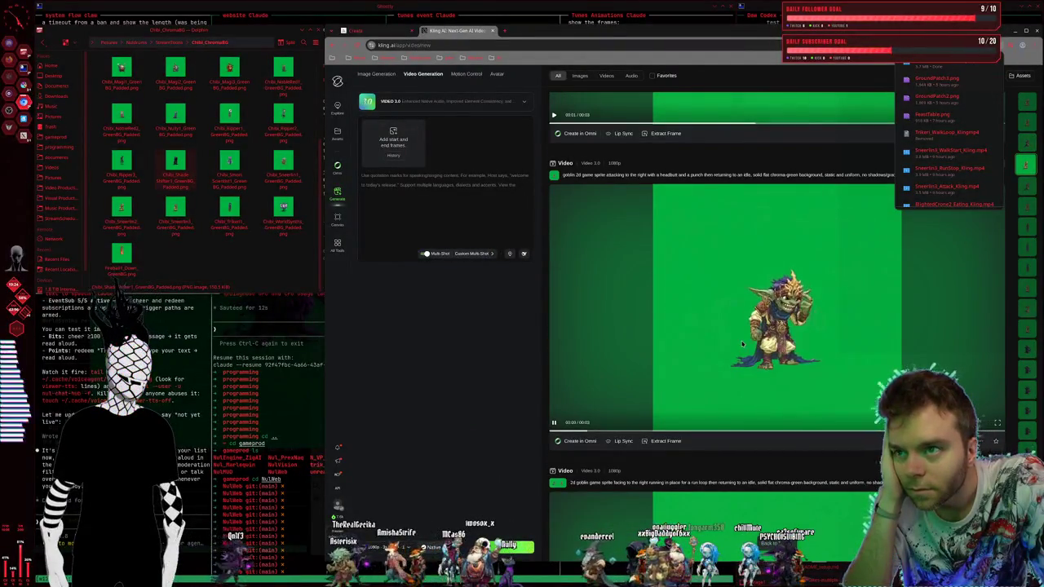
{"action": "scroll", "coordinate": [741, 341], "scroll_direction": "down", "scroll_amount": 2}
{"action": "scroll", "coordinate": [741, 343], "scroll_direction": "down", "scroll_amount": 5}
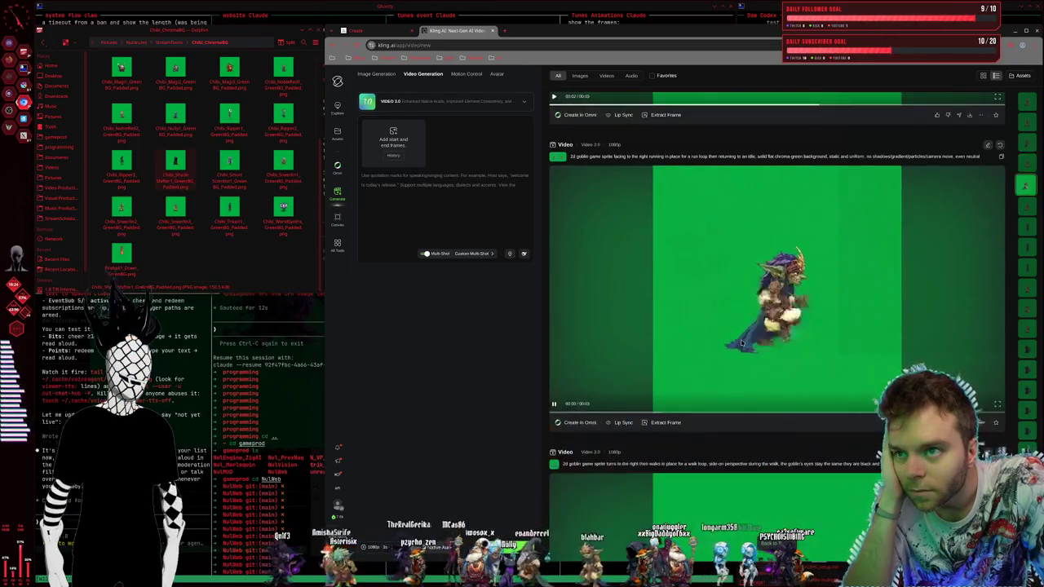
{"action": "scroll", "coordinate": [741, 342], "scroll_direction": "down", "scroll_amount": 1}
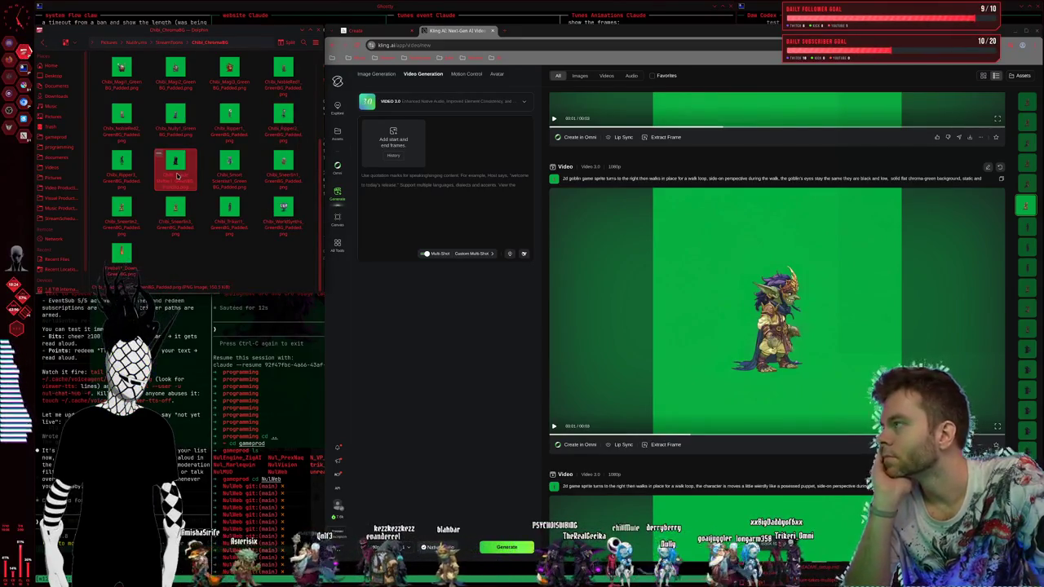
{"action": "left_click_drag", "start_coordinate": [120, 207], "coordinate": [404, 140]}
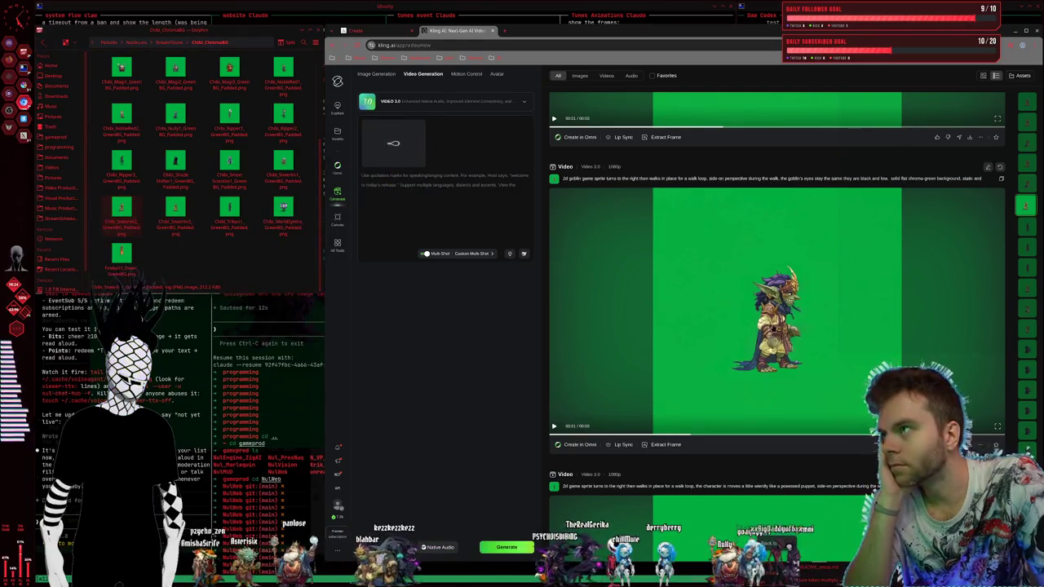
Step: Paste the earlier walk-loop video's prompt into the empty prompt box
{"action": "left_click", "coordinate": [1000, 178]}
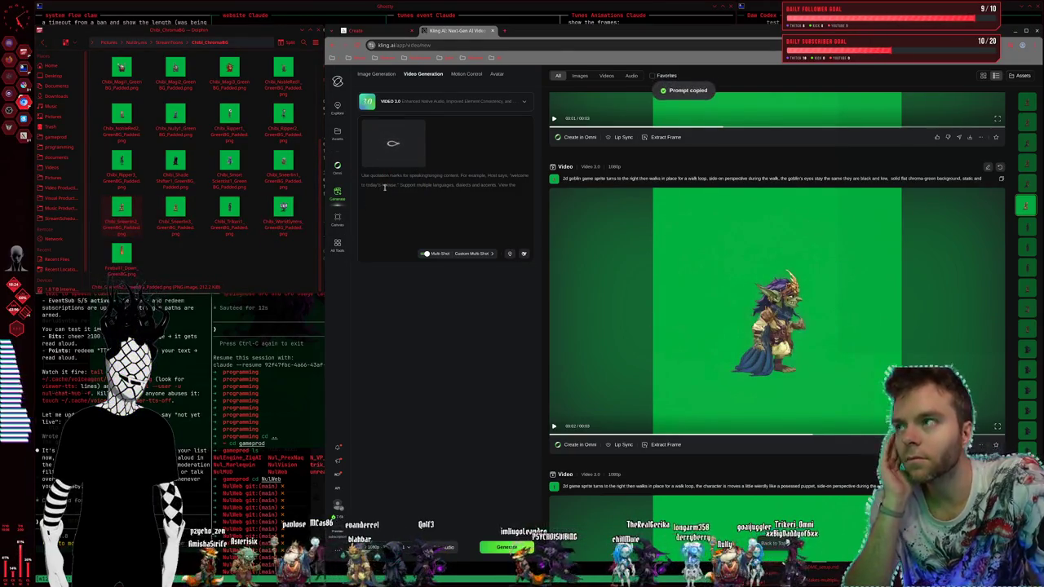
{"action": "left_click", "coordinate": [427, 215]}
{"action": "key", "text": "ctrl+v"}
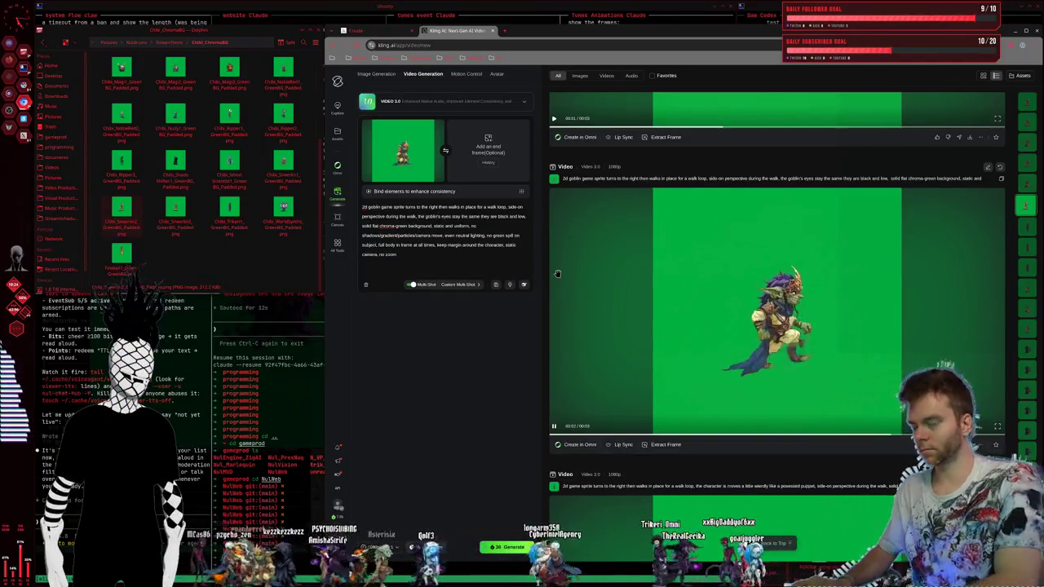
Step: Reword the prompt so the eyes stay low, black and beady, with a stern expression, and generate
{"action": "type", "text": "his expressive"}
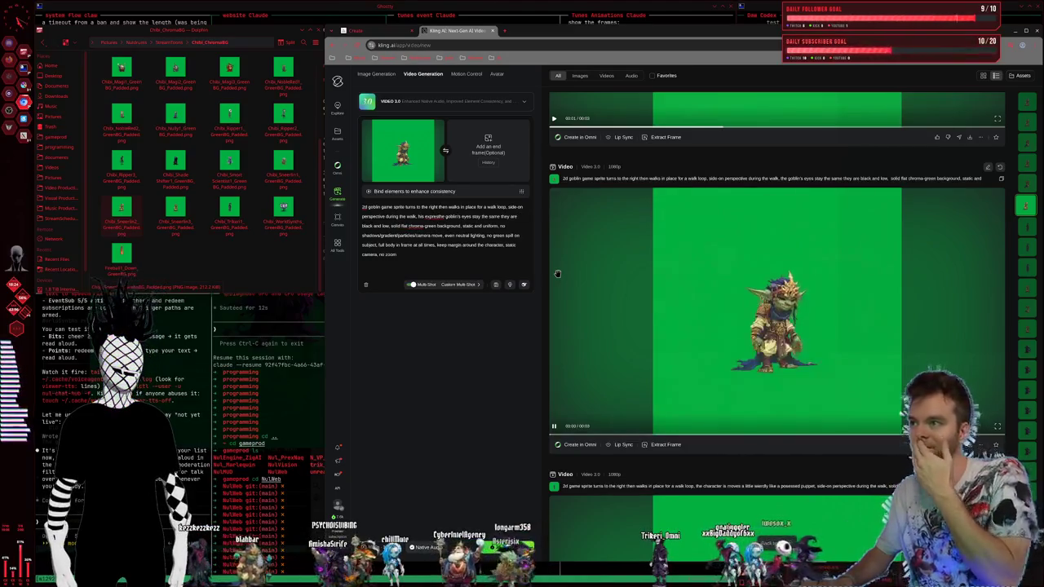
{"action": "key", "text": "BackSpace"}
{"action": "key", "text": "BackSpace"}
{"action": "key", "text": "BackSpace"}
{"action": "type", "text": "the "}
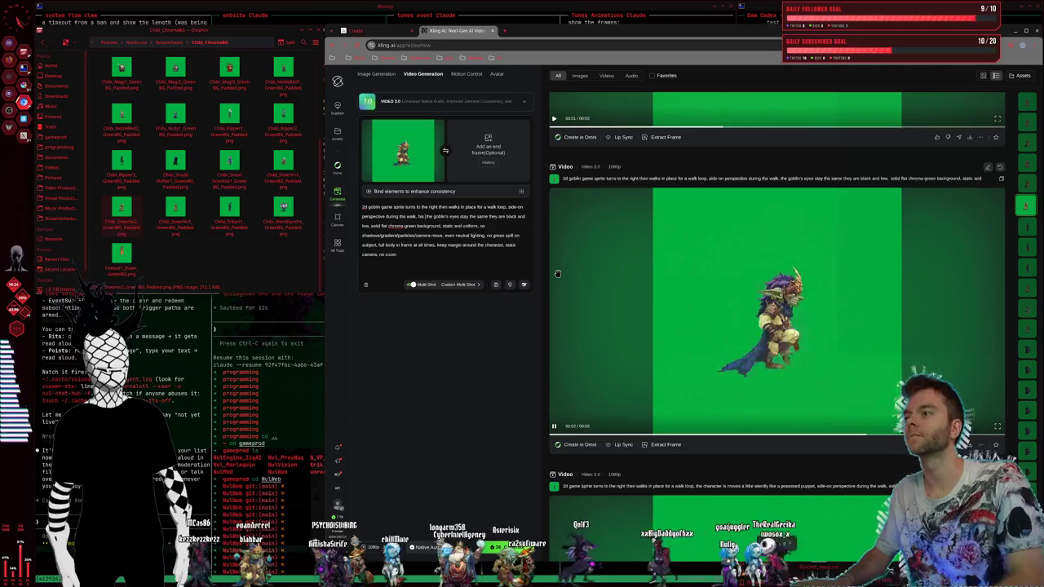
{"action": "type", "text": "eyes stay b"}
{"action": "key", "text": "BackSpace"}
{"action": "type", "text": "low and are black and beady"}
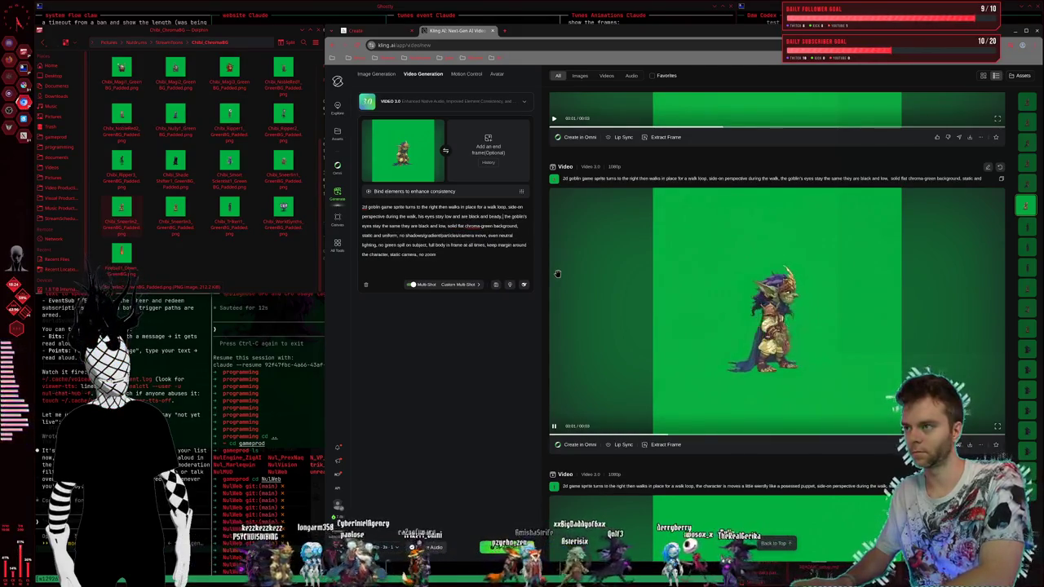
{"action": "key", "text": "ctrl+BackSpace"}
{"action": "key", "text": "ctrl+BackSpace"}
{"action": "key", "text": "ctrl+BackSpace"}
{"action": "key", "text": "ctrl+BackSpace"}
{"action": "key", "text": "ctrl+BackSpace"}
{"action": "key", "text": "ctrl+BackSpace"}
{"action": "key", "text": "ctrl+BackSpace"}
{"action": "key", "text": "ctrl+BackSpace"}
{"action": "key", "text": "ctrl+BackSpace"}
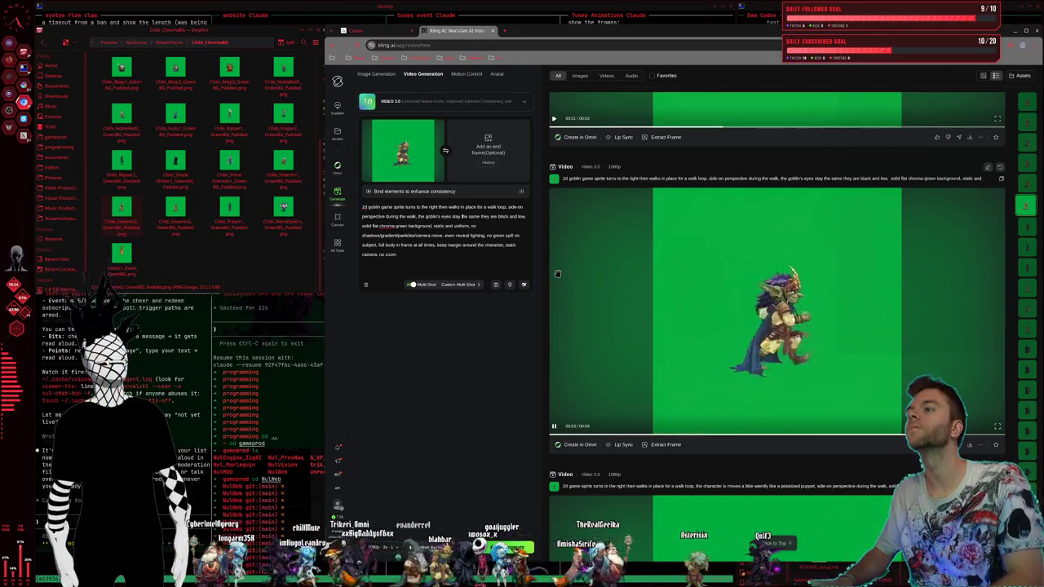
{"action": "type", "text": "stay low they are black and low the"}
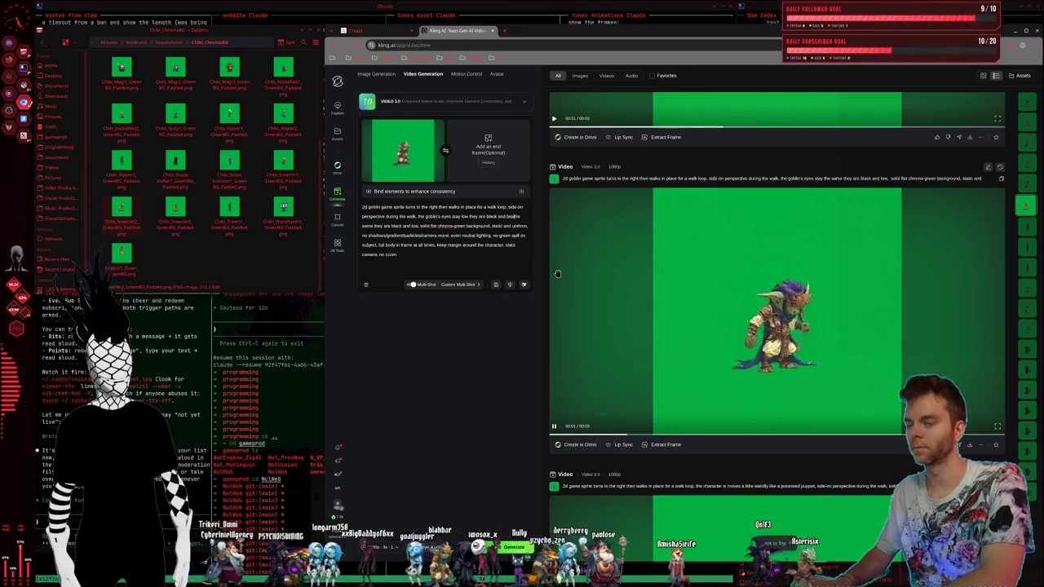
{"action": "type", "text": ", "}
{"action": "type", "text": "oblin is a serious "}
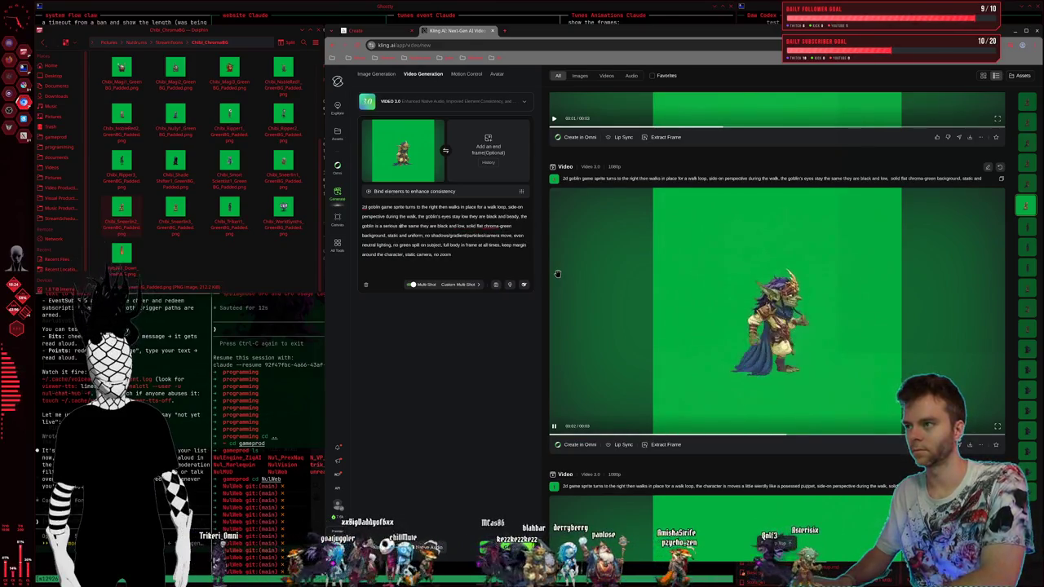
{"action": "type", "text": "chara"}
{"action": "type", "text": ","}
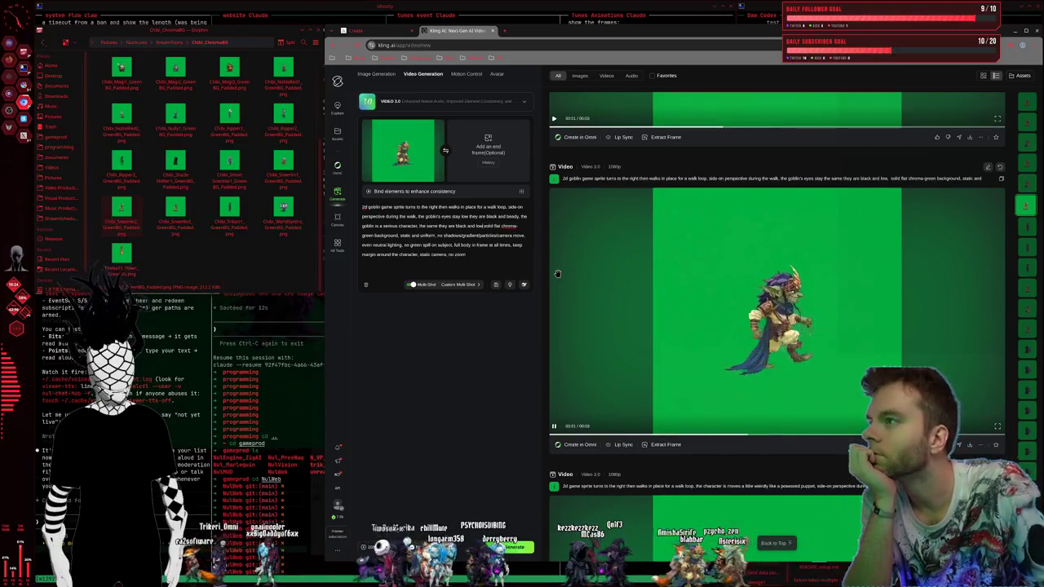
{"action": "key", "text": "ctrl+BackSpace"}
{"action": "key", "text": "ctrl+BackSpace"}
{"action": "key", "text": "ctrl+BackSpace"}
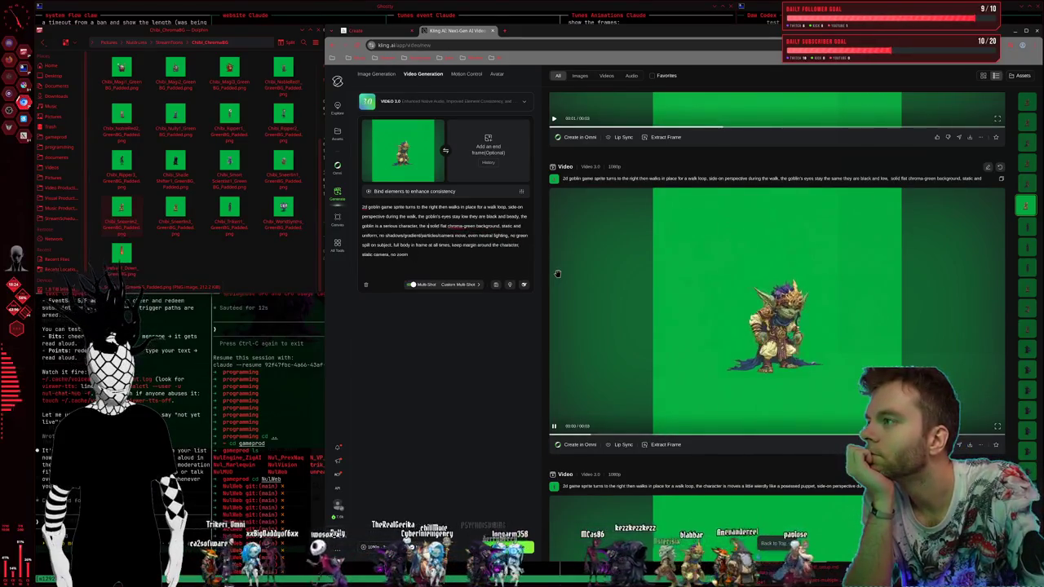
{"action": "key", "text": "ctrl+BackSpace"}
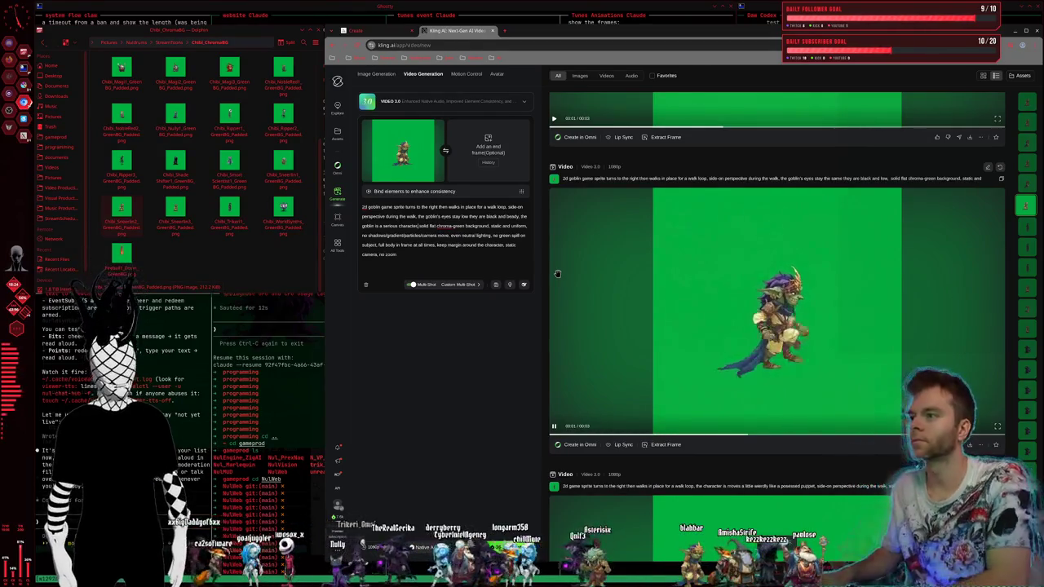
{"action": "type", "text": "expressive "}
{"action": "type", "text": "is stern ,"}
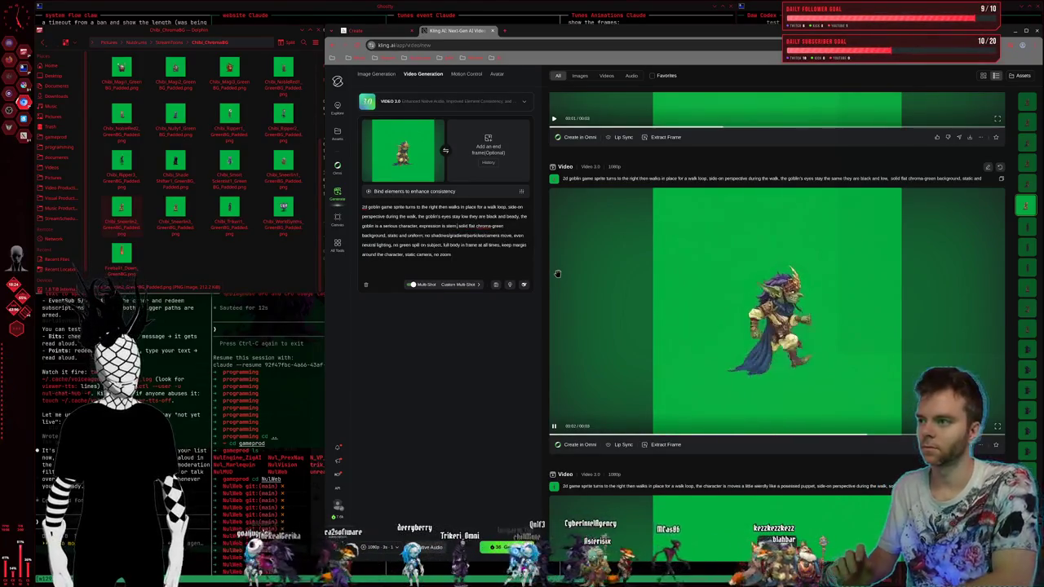
{"action": "key", "text": "ctrl+Return"}
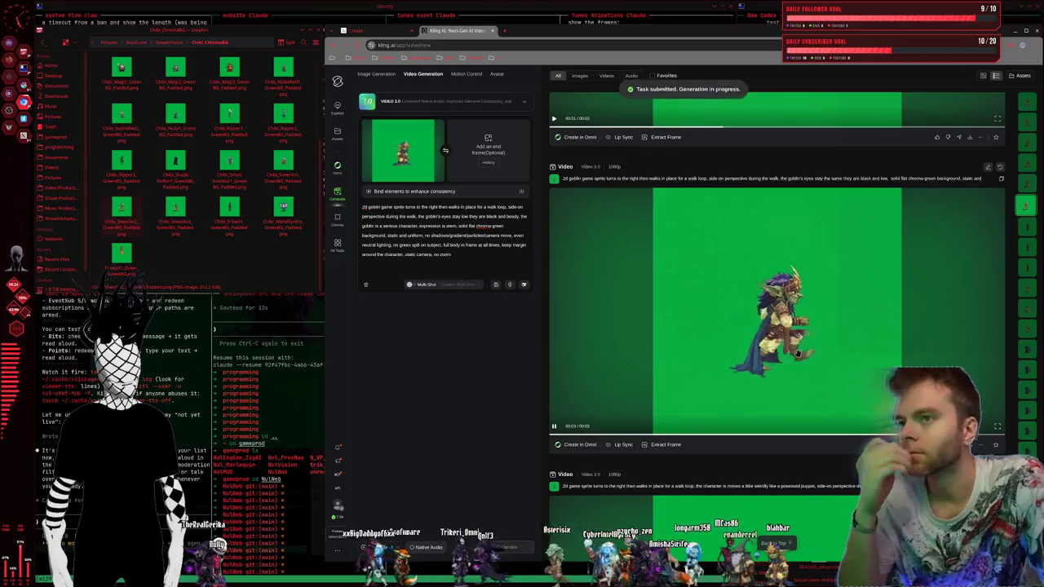
Step: Review the earlier clips, pause the dark character's walk clip, and switch to the Ghostty terminals
{"action": "scroll", "coordinate": [804, 377], "scroll_direction": "down", "scroll_amount": 2}
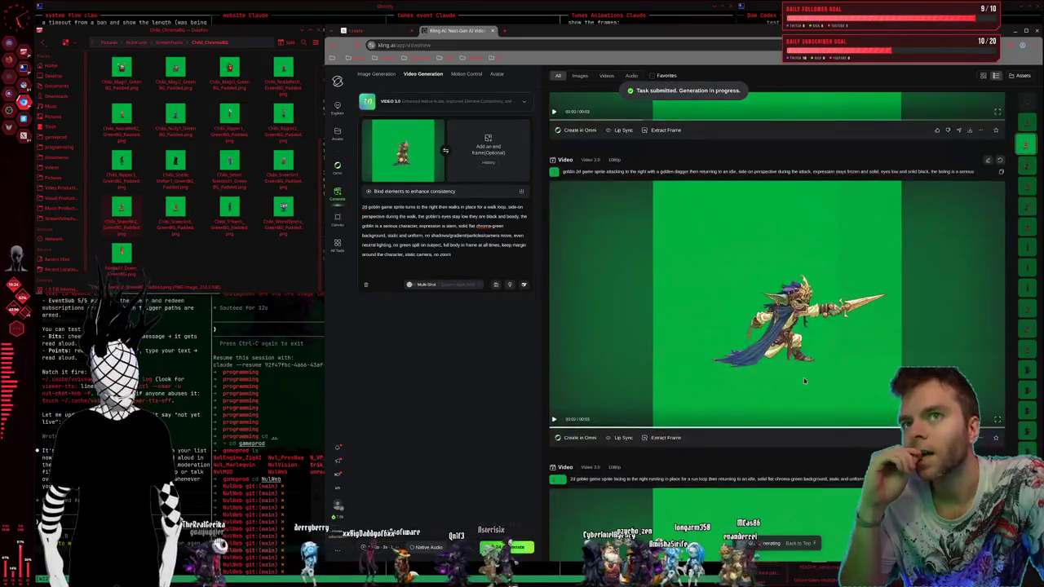
{"action": "scroll", "coordinate": [807, 380], "scroll_direction": "down", "scroll_amount": 2}
{"action": "scroll", "coordinate": [813, 382], "scroll_direction": "down", "scroll_amount": 2}
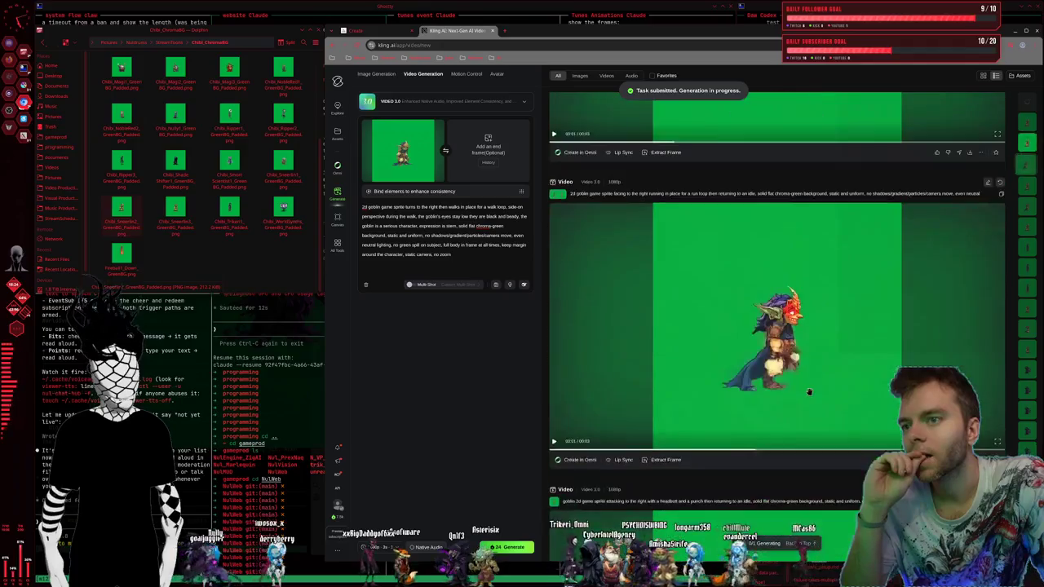
{"action": "scroll", "coordinate": [807, 371], "scroll_direction": "down", "scroll_amount": 2}
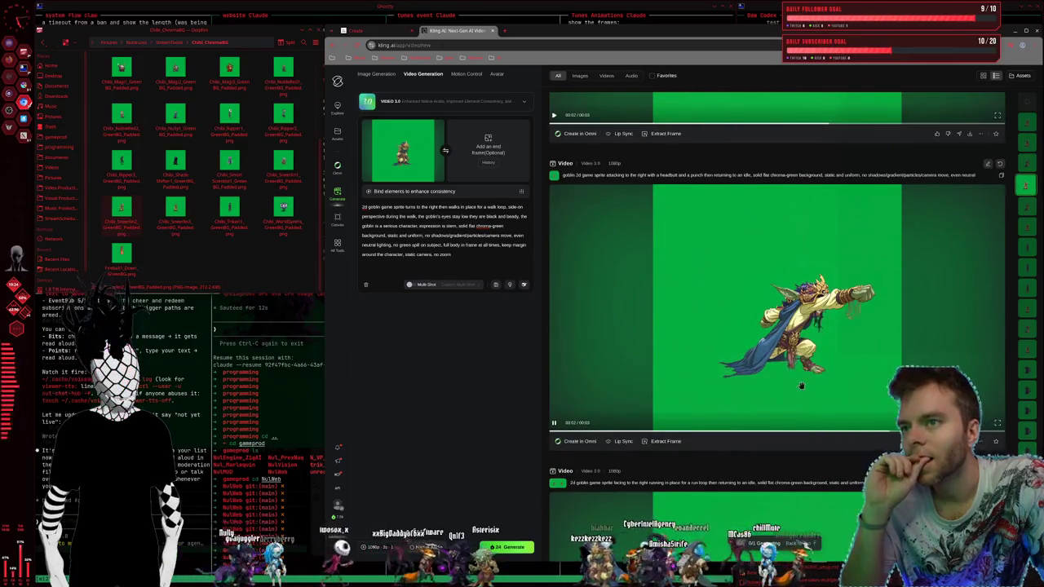
{"action": "scroll", "coordinate": [802, 385], "scroll_direction": "down", "scroll_amount": 2}
{"action": "scroll", "coordinate": [802, 386], "scroll_direction": "down", "scroll_amount": 2}
{"action": "scroll", "coordinate": [802, 388], "scroll_direction": "down", "scroll_amount": 2}
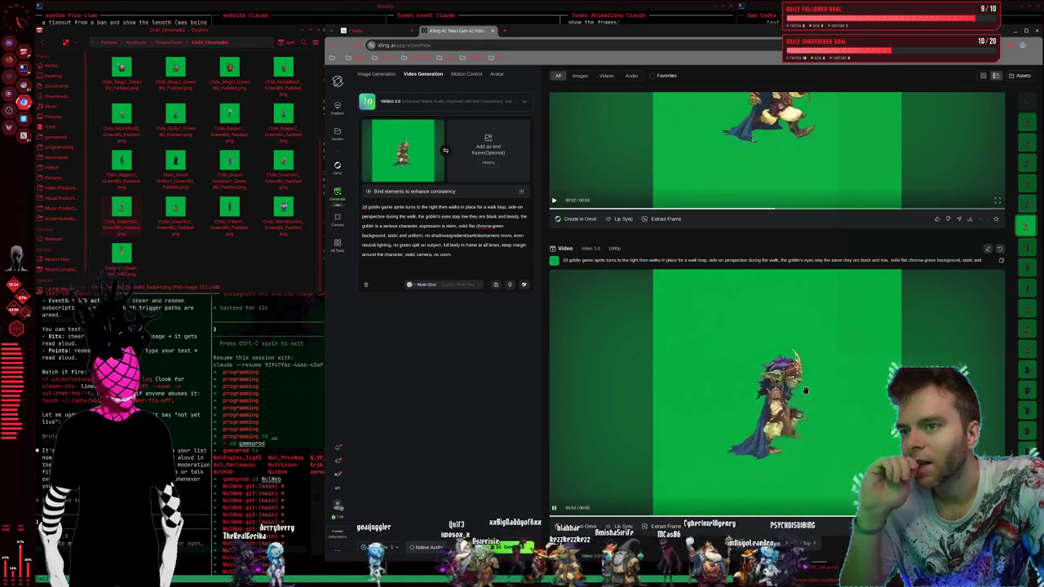
{"action": "scroll", "coordinate": [805, 391], "scroll_direction": "down", "scroll_amount": 1}
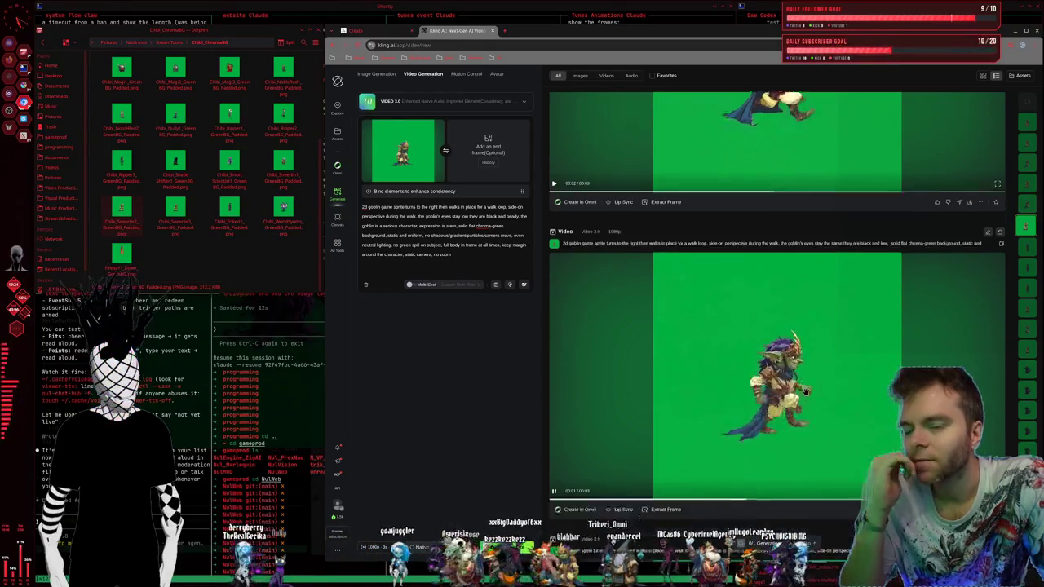
{"action": "scroll", "coordinate": [805, 393], "scroll_direction": "down", "scroll_amount": 2}
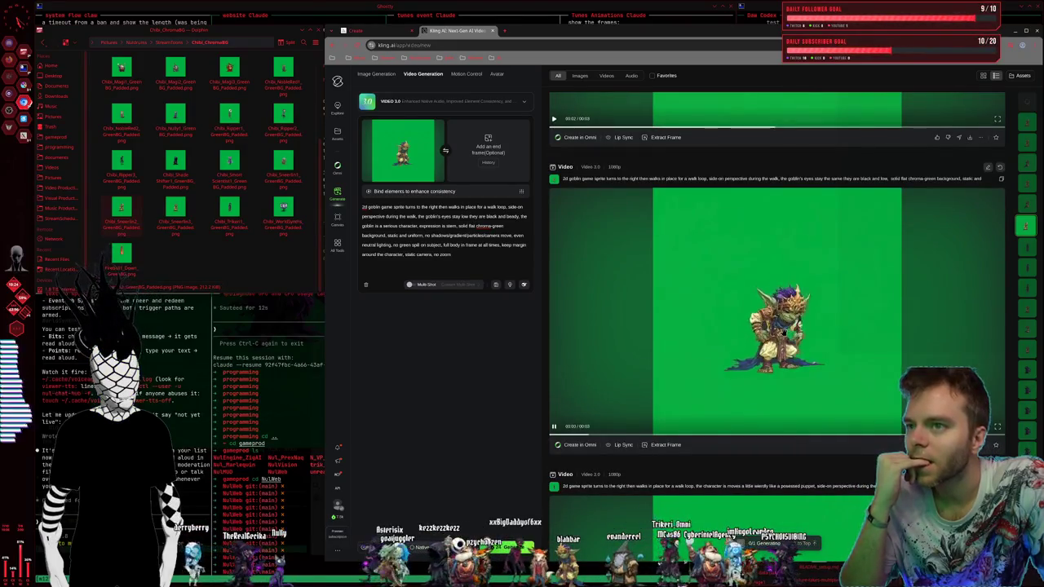
{"action": "scroll", "coordinate": [766, 285], "scroll_direction": "down", "scroll_amount": 2}
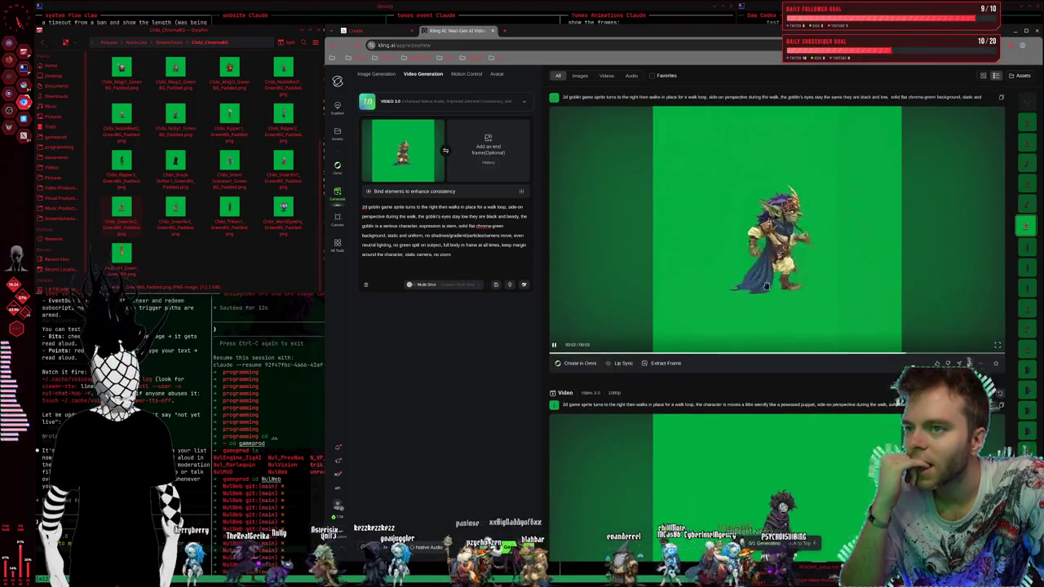
{"action": "scroll", "coordinate": [766, 286], "scroll_direction": "down", "scroll_amount": 3}
{"action": "scroll", "coordinate": [737, 316], "scroll_direction": "down", "scroll_amount": 2}
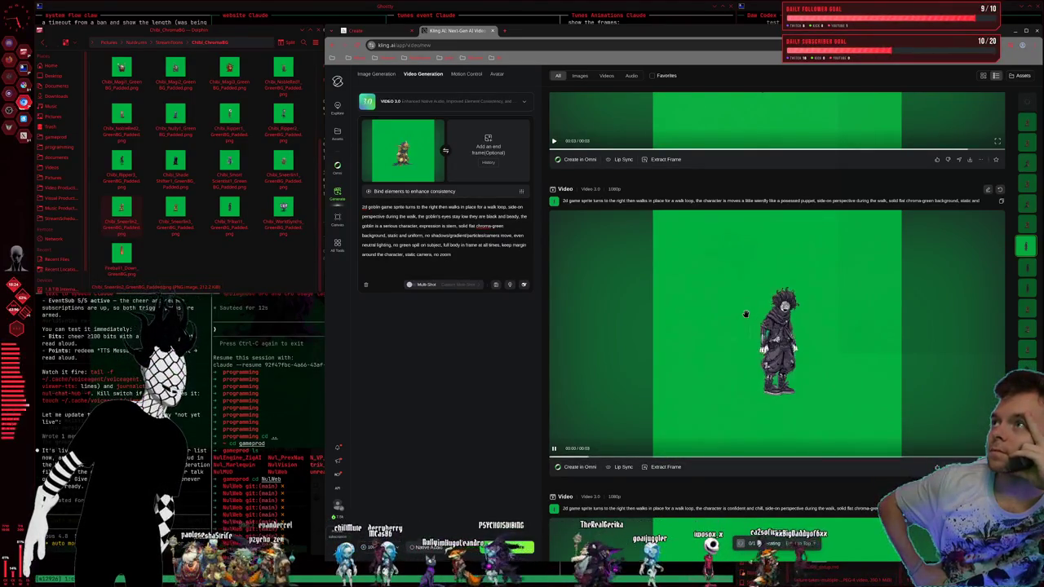
{"action": "left_click", "coordinate": [746, 314]}
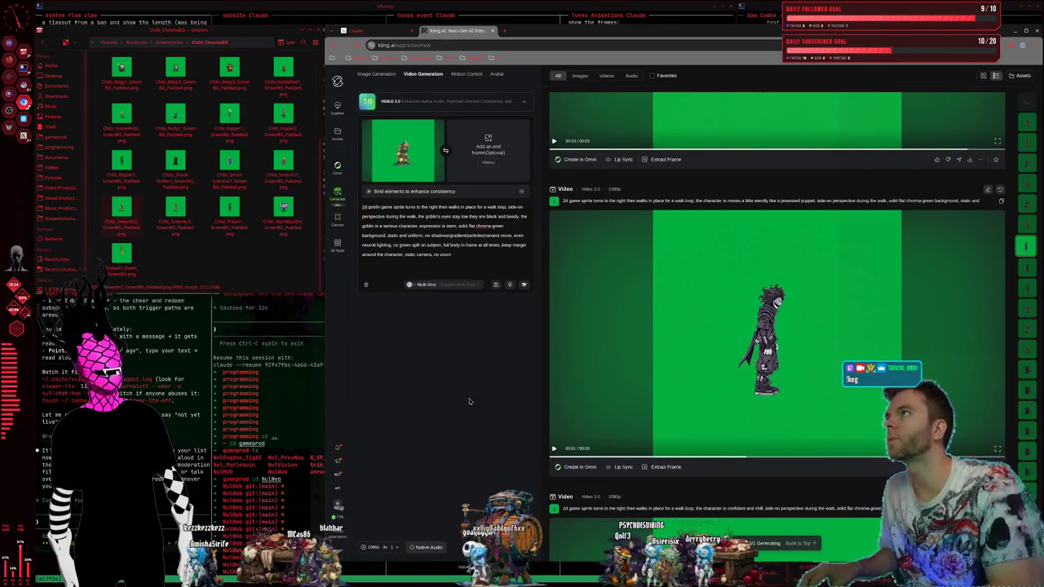
{"action": "key", "text": "super+2"}
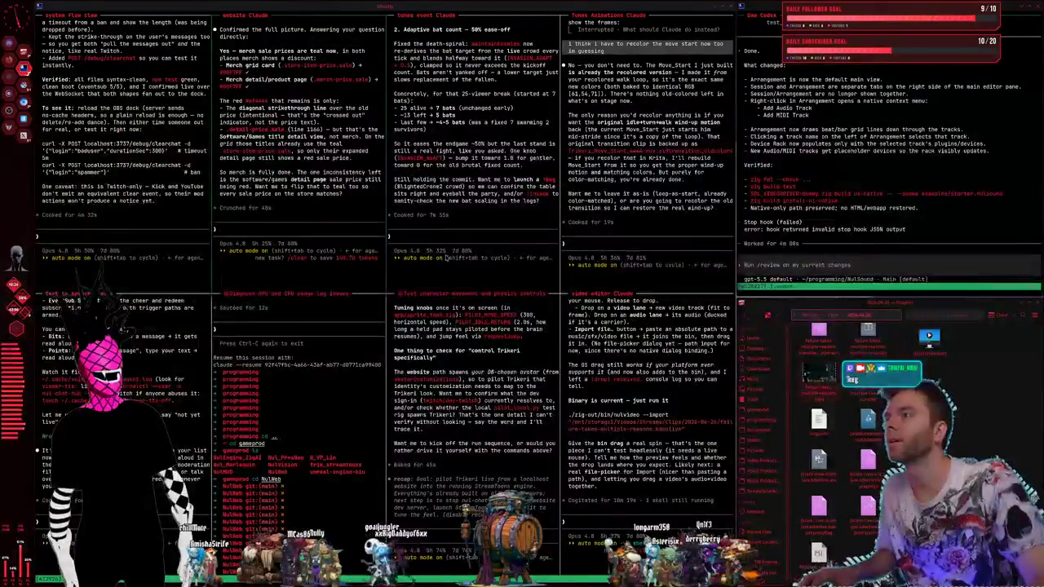
Step: Ask the Tunes event Claude to shrink the feast tables and keg by 20% and drop them in from above
{"action": "type", "text": "feast tables and keg can shrink down"}
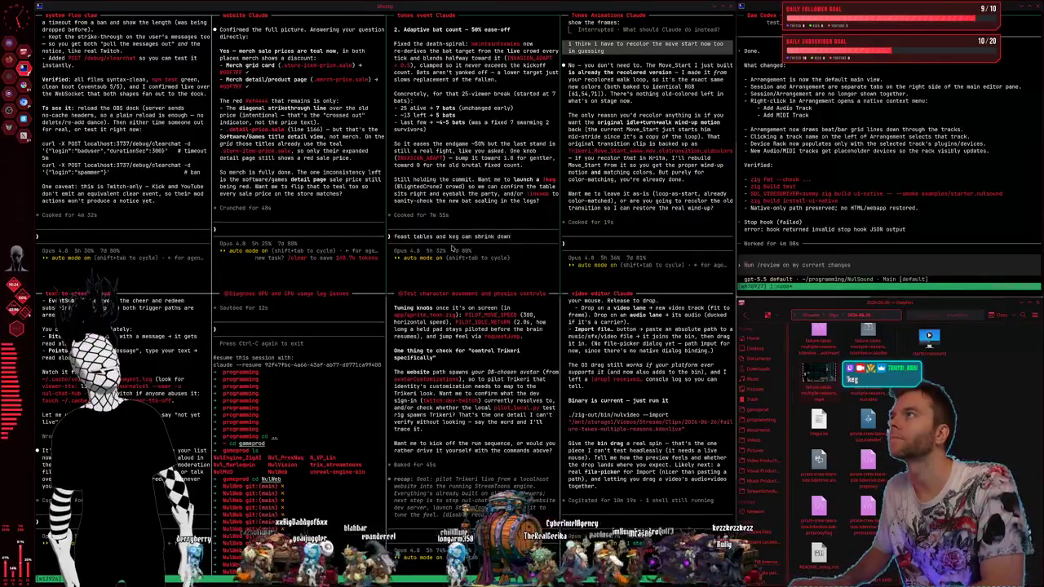
{"action": "type", "text": " by 20%"}
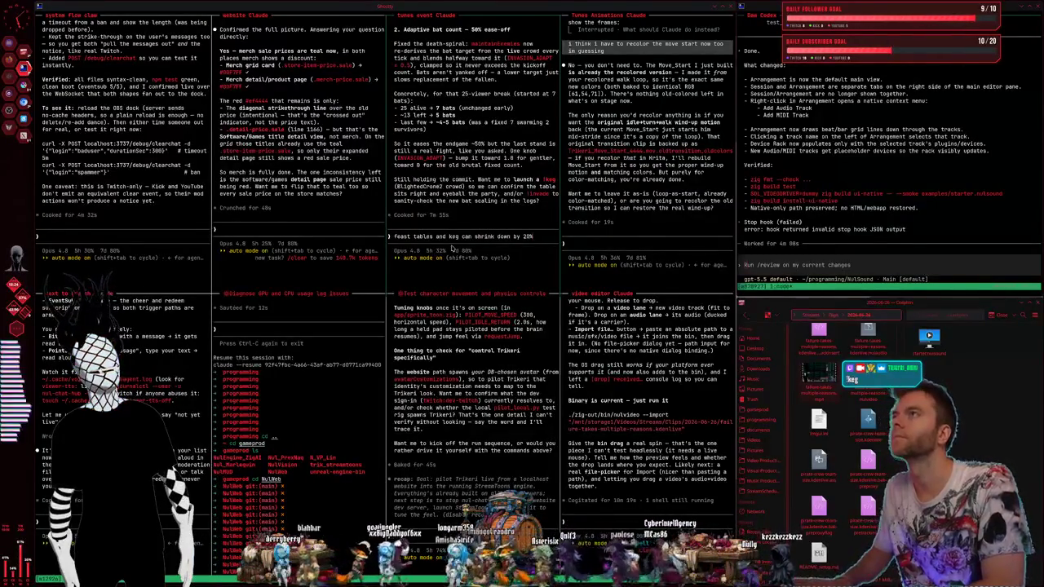
{"action": "type", "text": " the feast tabls"}
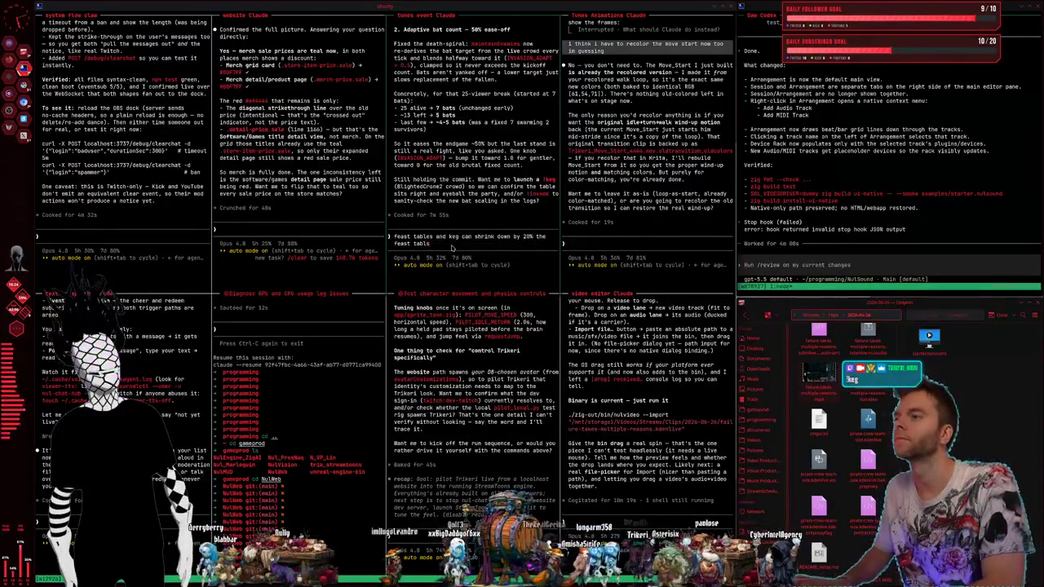
{"action": "key", "text": "BackSpace"}
{"action": "type", "text": "es need to dro"}
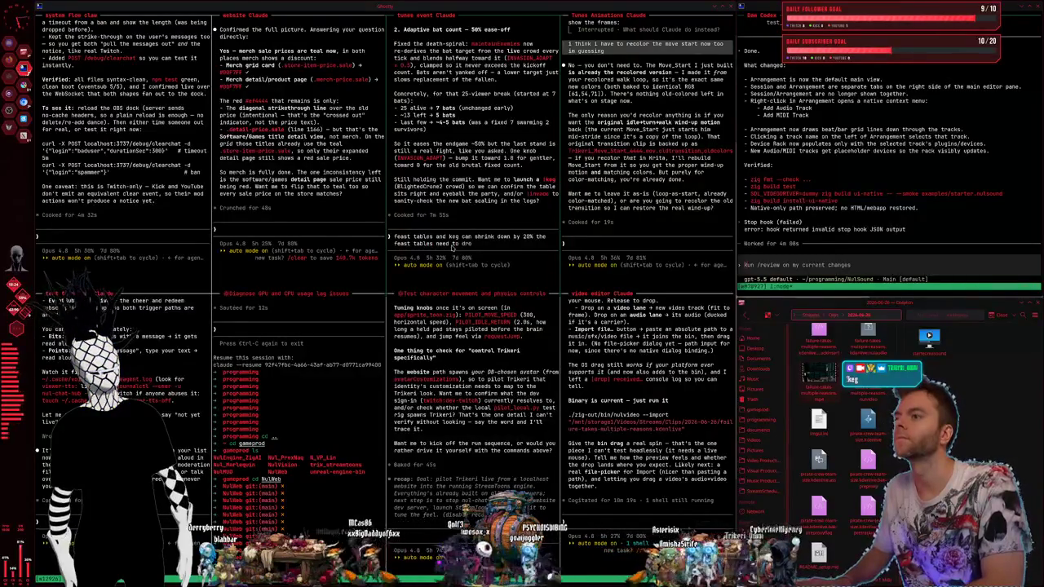
{"action": "type", "text": "p in from the top too"}
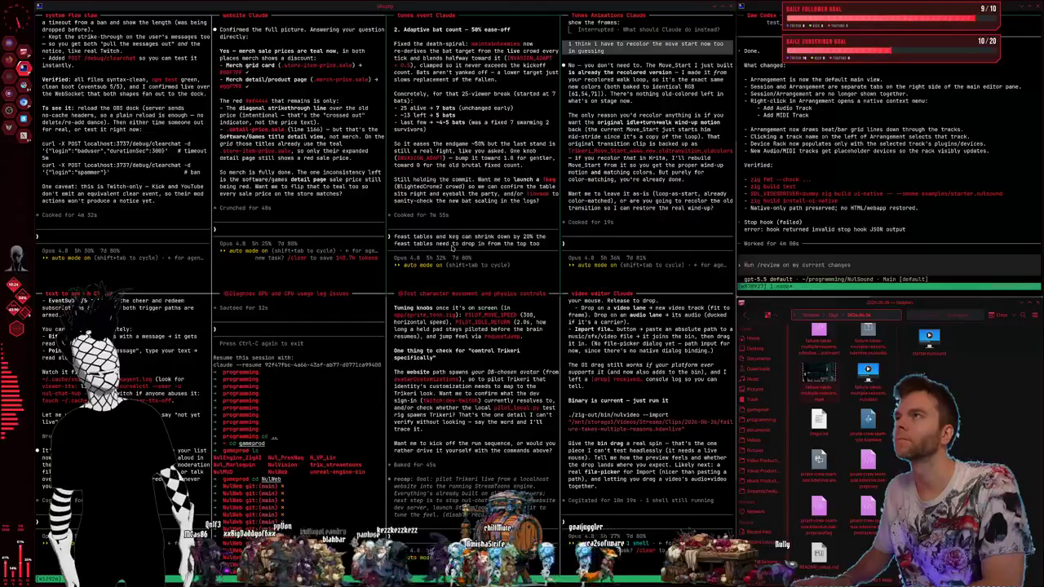
{"action": "type", "text": "hen the feast table and"}
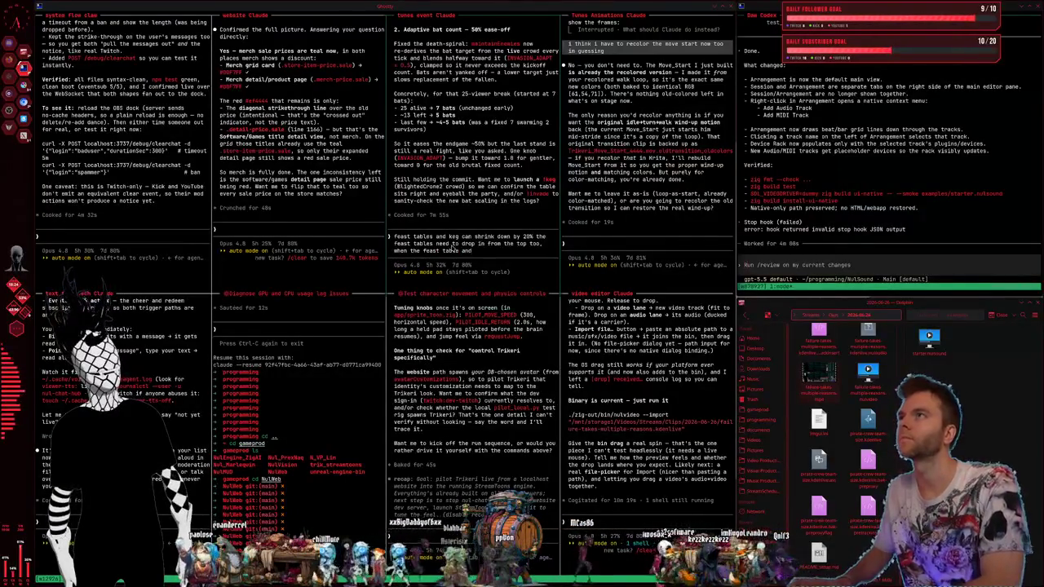
{"action": "type", "text": "they"}
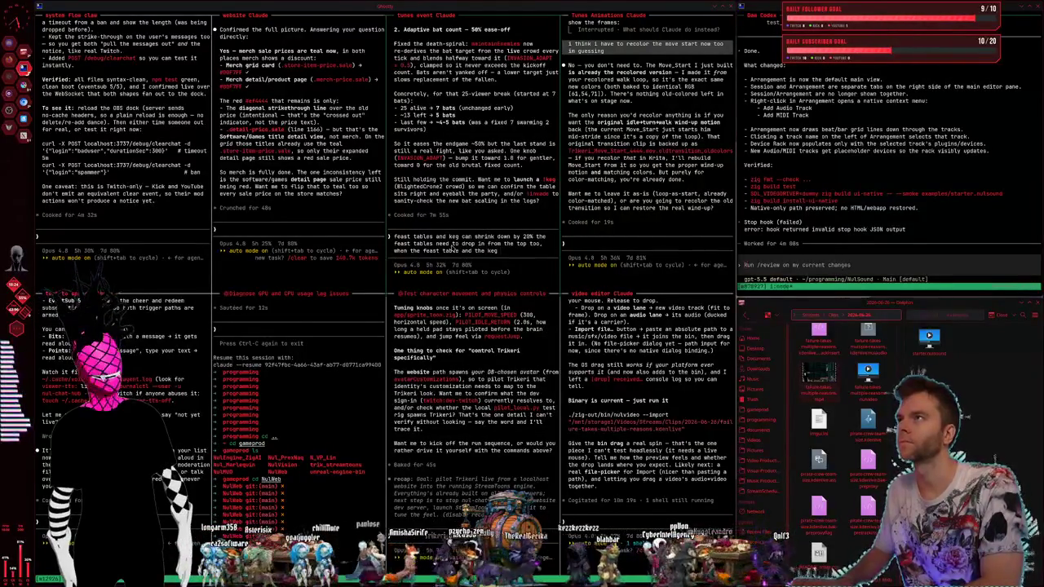
{"action": "type", "text": " need to squash down 10% then bounce back up, idk if we can do a slight skew animation for"}
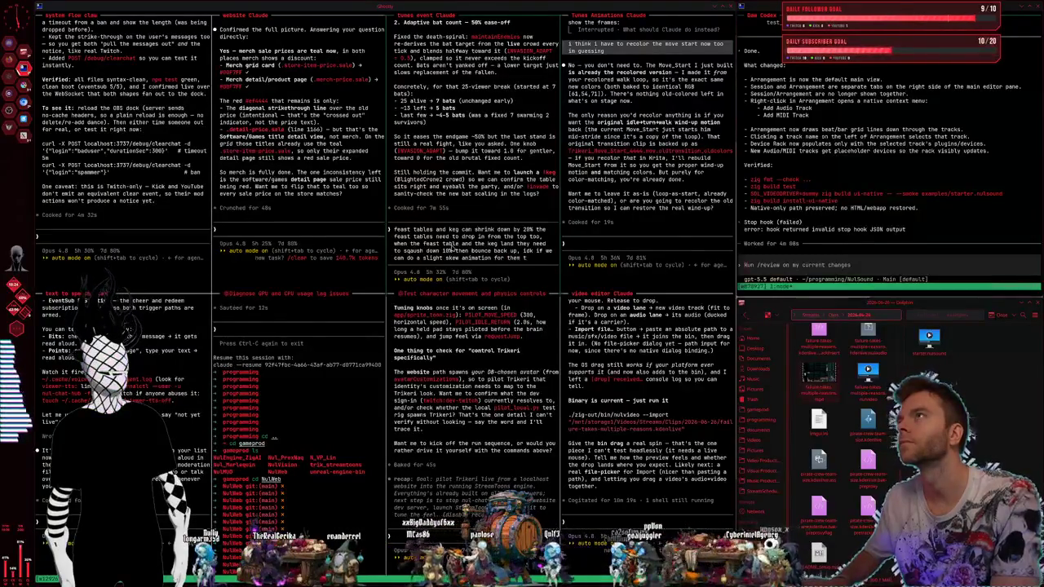
{"action": "type", "text": "them too from"}
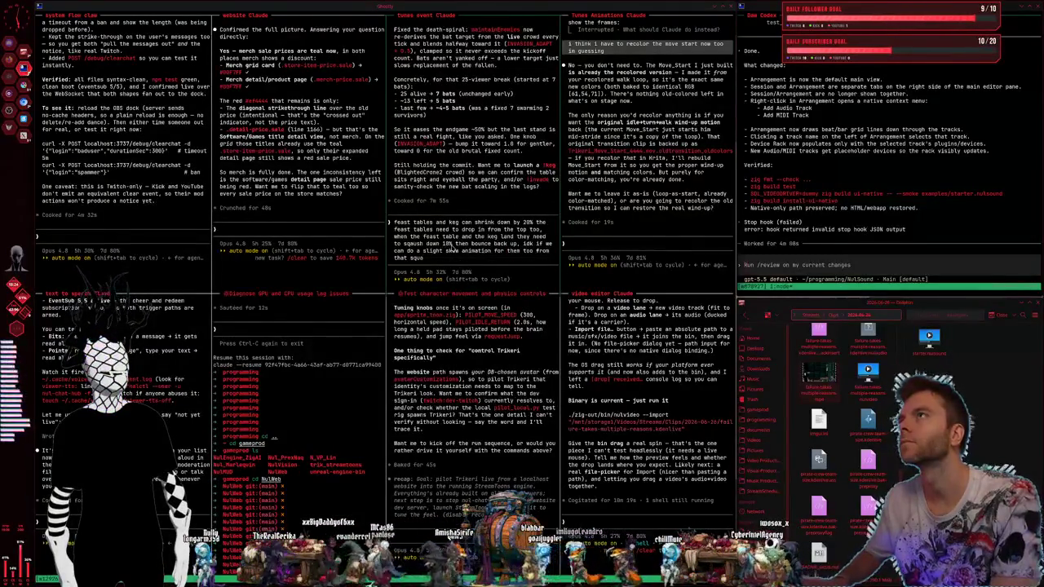
{"action": "key", "text": "Return"}
{"action": "type", "text": "when the crone dr"}
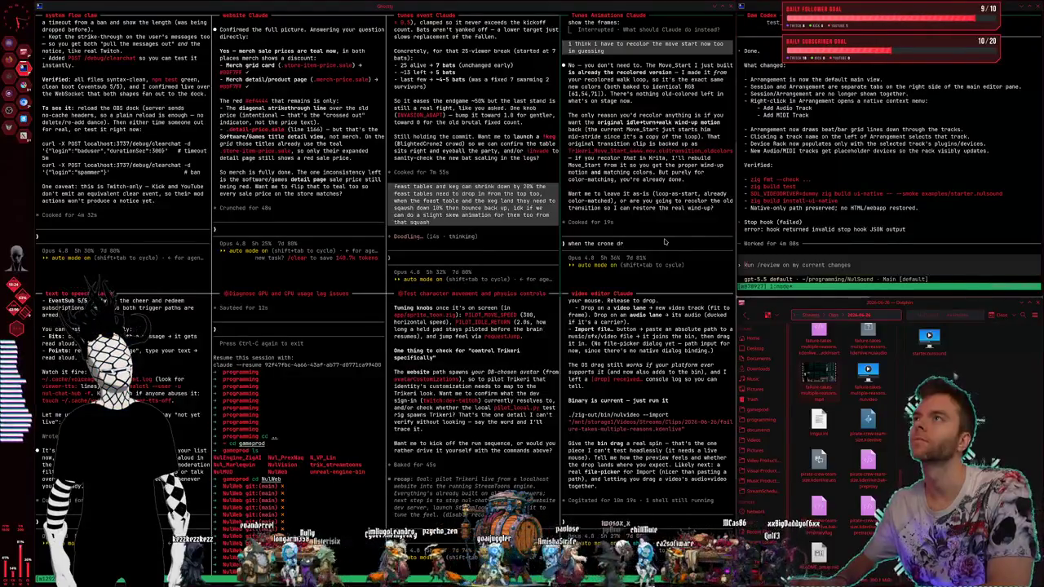
Step: Send the Tunes Animations Claude the crone shrink-when-drinking request and the blighted crone 2 follow-up
{"action": "type", "text": "inks"}
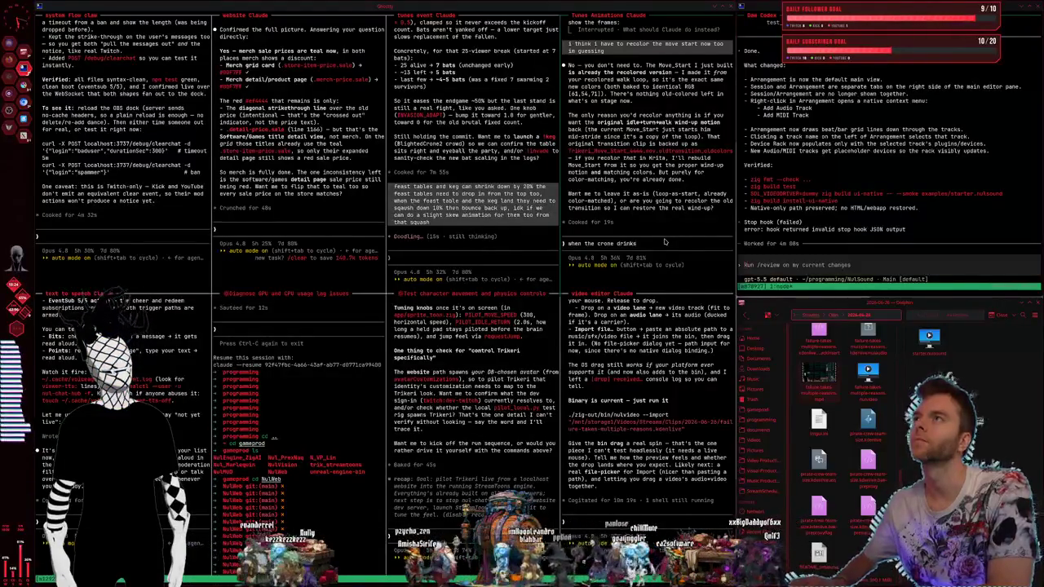
{"action": "type", "text": " she shrinks"}
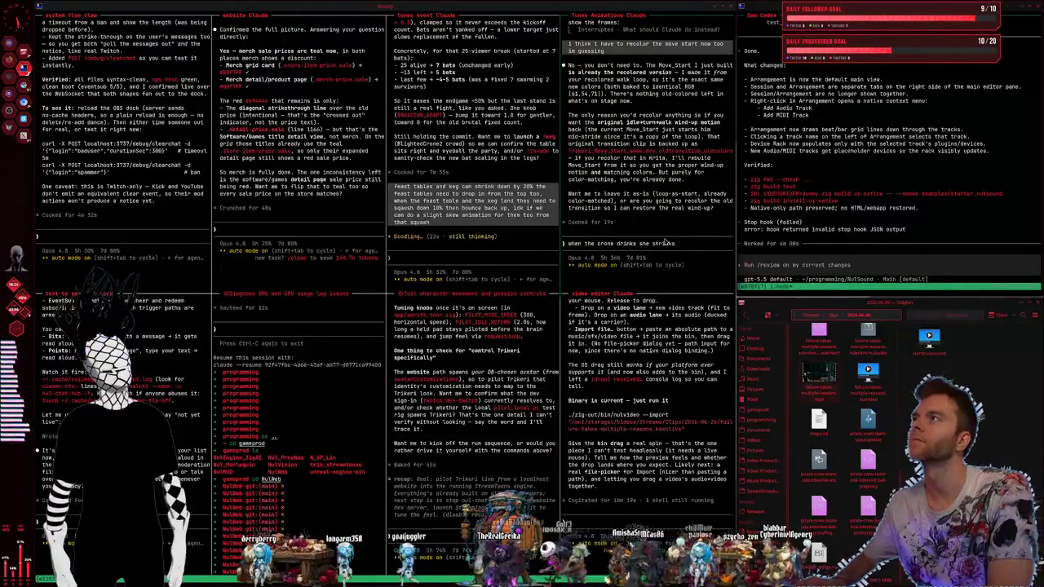
{"action": "type", "text": "he does her cheer anima"}
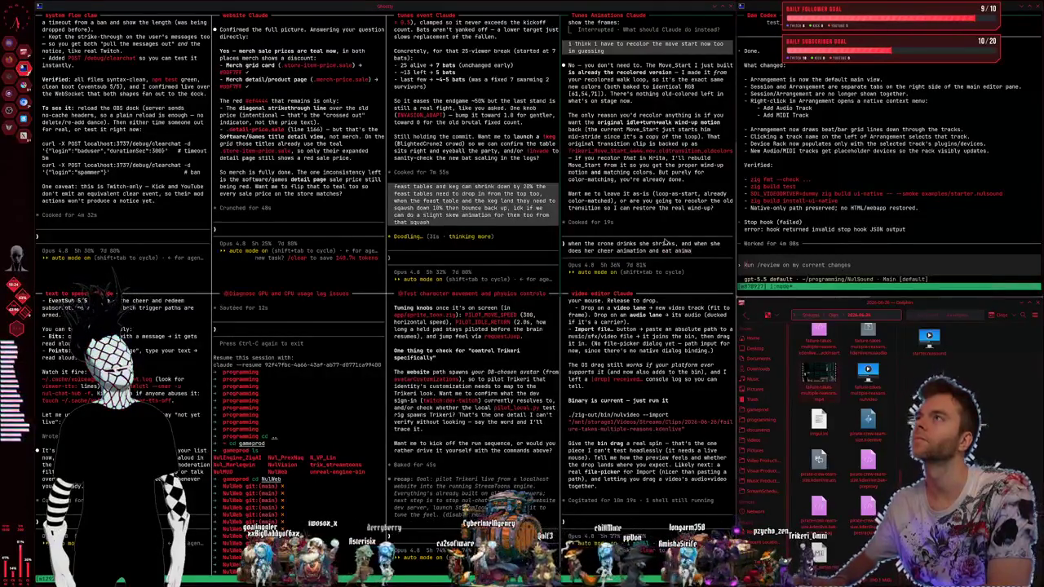
{"action": "type", "text": "tion"}
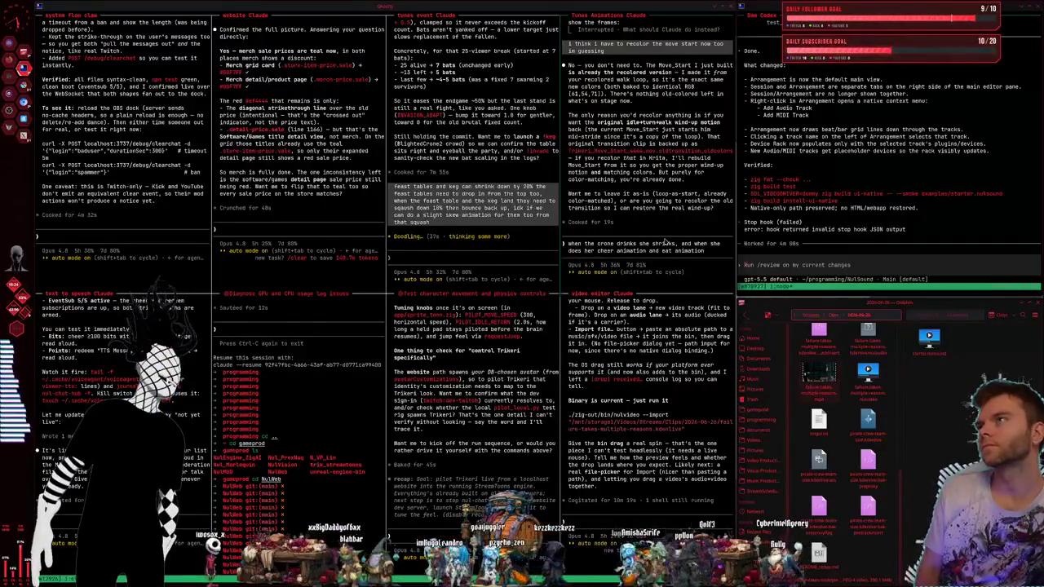
{"action": "key", "text": "Return"}
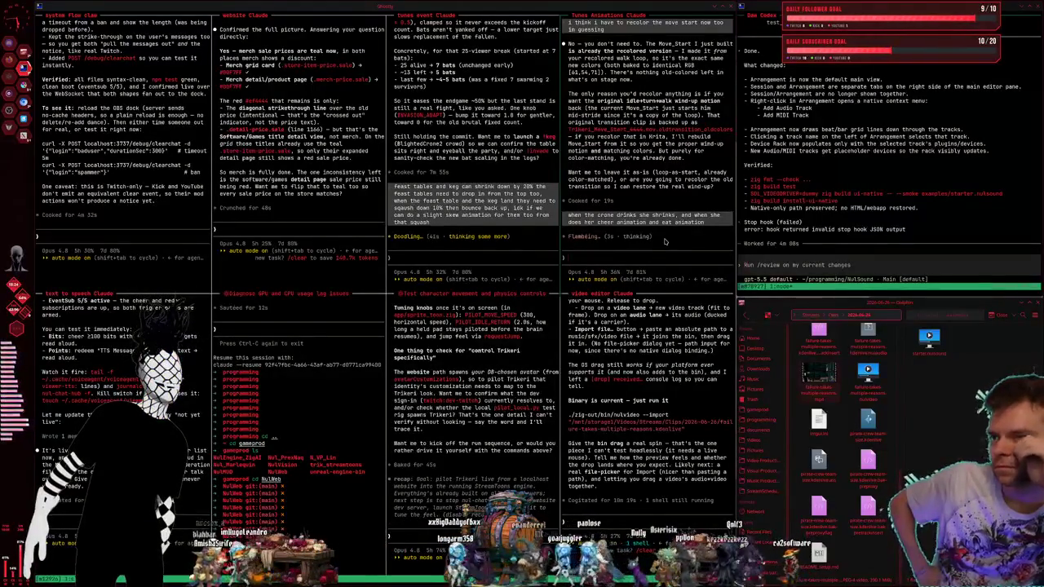
{"action": "type", "text": "hli"}
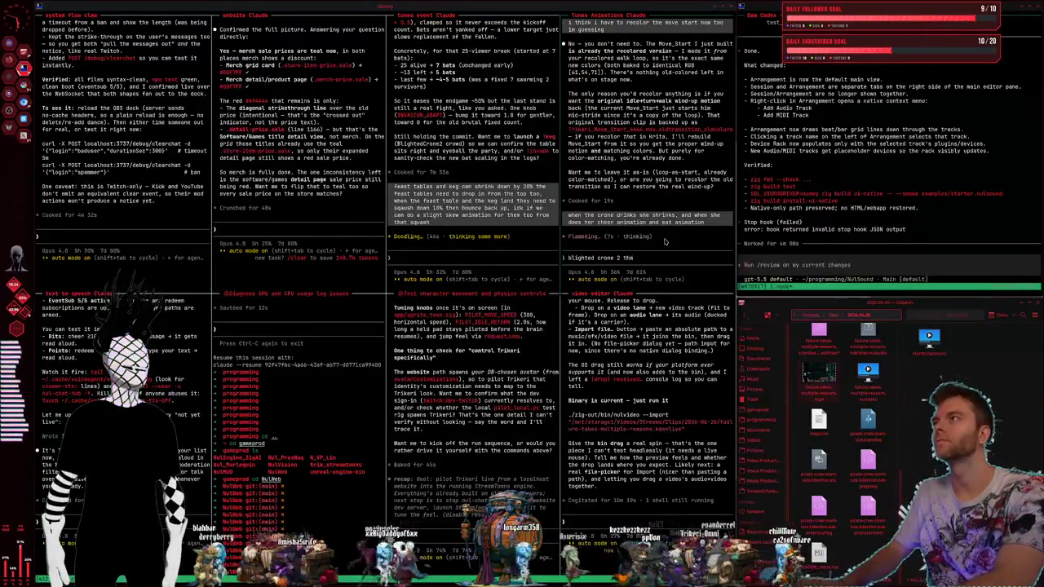
{"action": "type", "text": "t is"}
{"action": "key", "text": "Return"}
{"action": "key", "text": "Escape"}
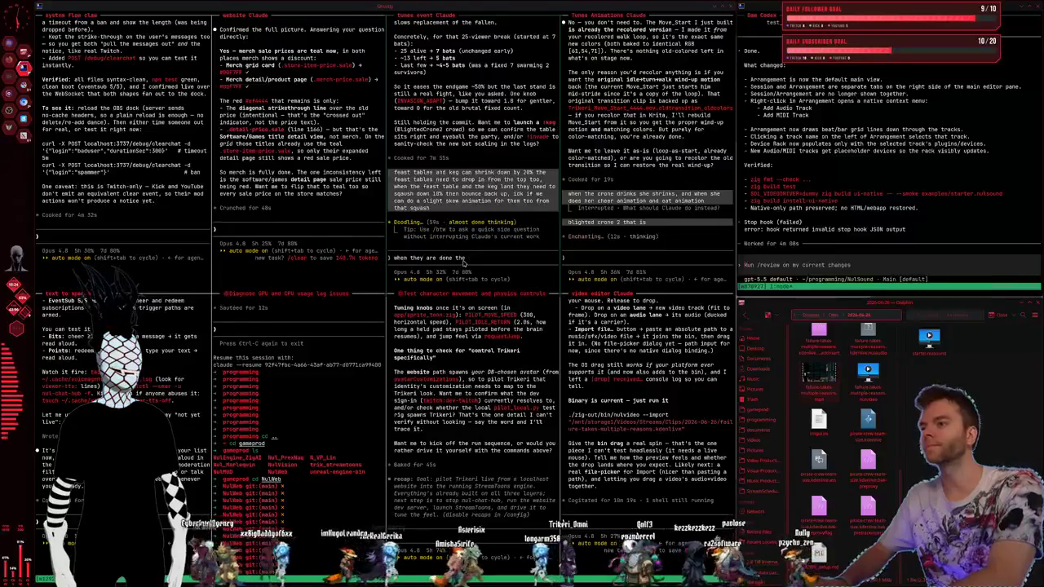
Step: Interrupt the Tunes event session and tell it the table and keg should just fade away
{"action": "key", "text": "BackSpace"}
{"action": "type", "text": "table and keg"}
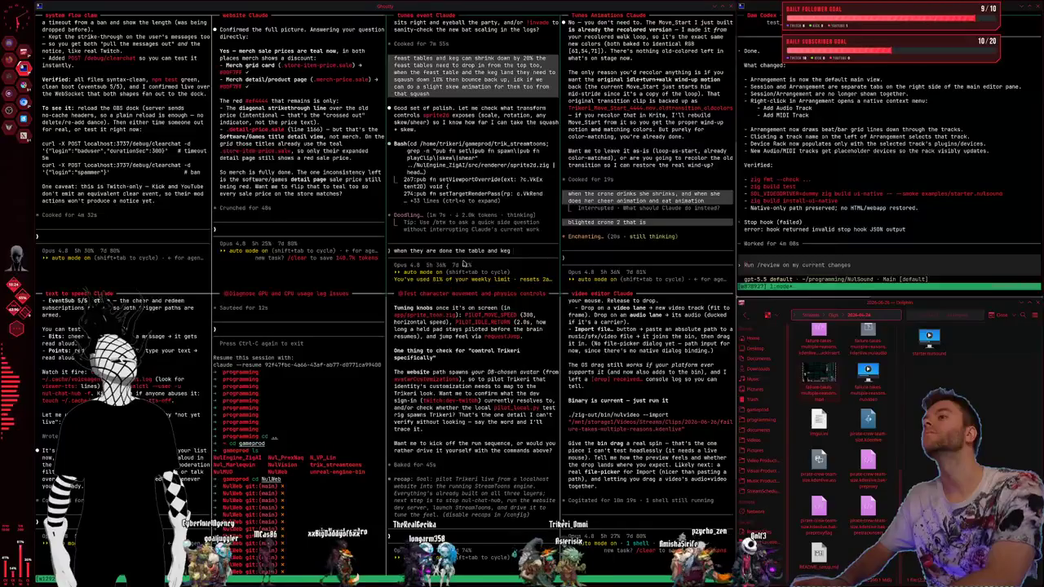
{"action": "type", "text": "just fade away"}
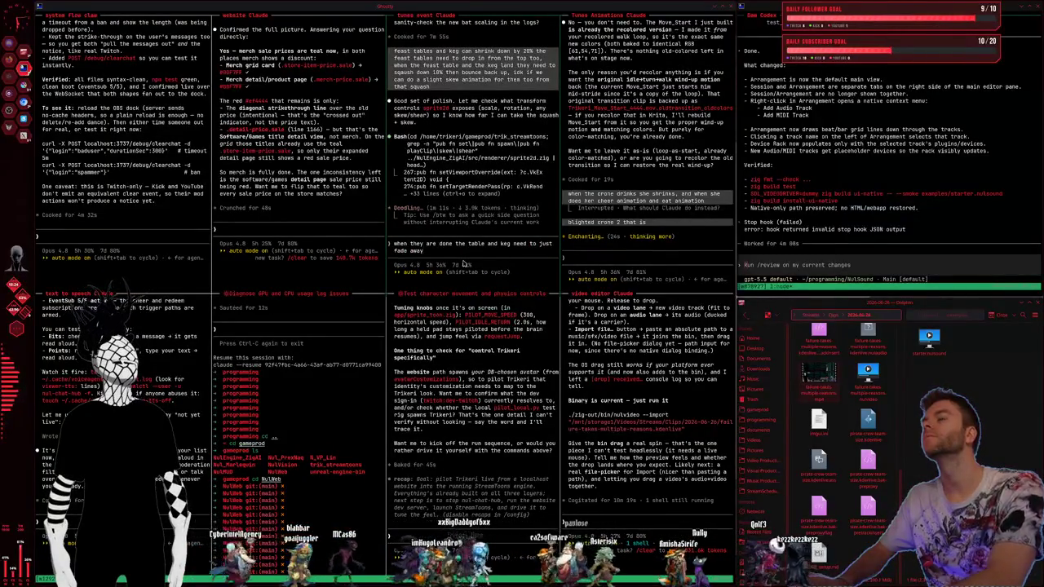
{"action": "key", "text": "Escape"}
{"action": "key", "text": "Return"}
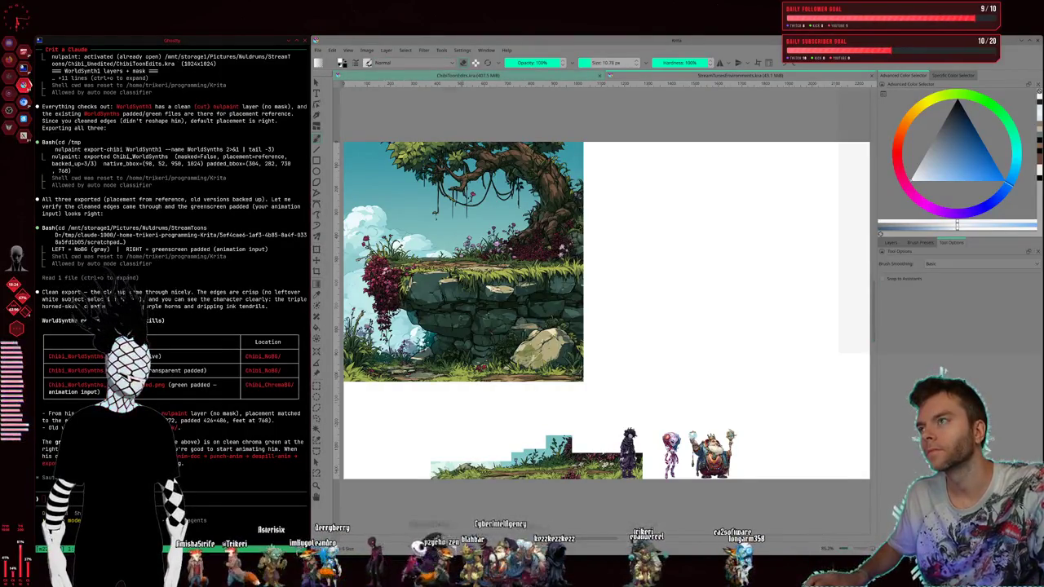
Step: Open the witch character document, zoomed out and panned to show the whole figure and hat
{"action": "left_click", "coordinate": [465, 75]}
{"action": "scroll", "coordinate": [554, 261], "scroll_direction": "down", "scroll_amount": 3}
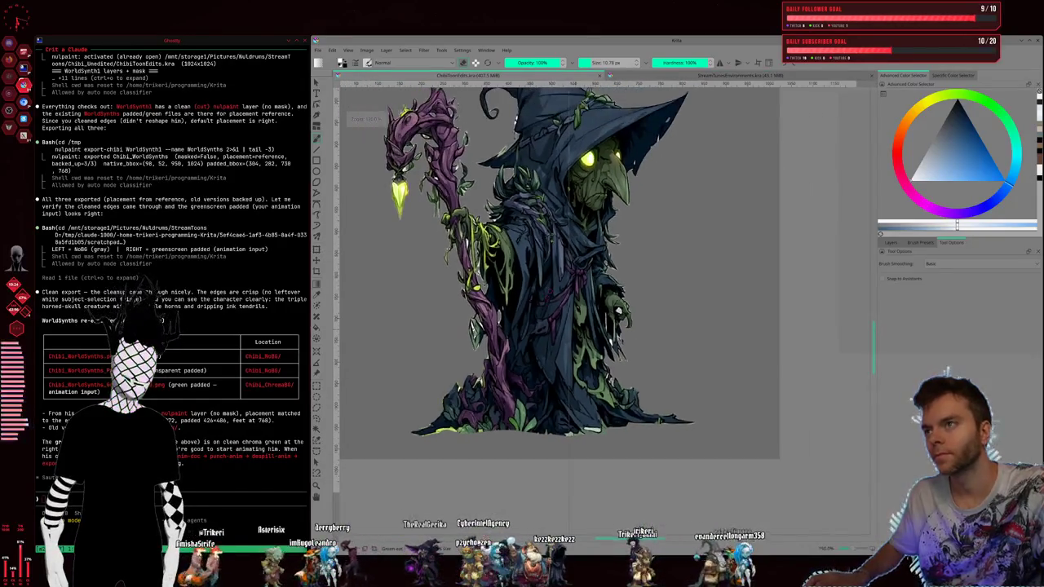
{"action": "left_click_drag", "start_coordinate": [522, 261], "coordinate": [569, 337]}
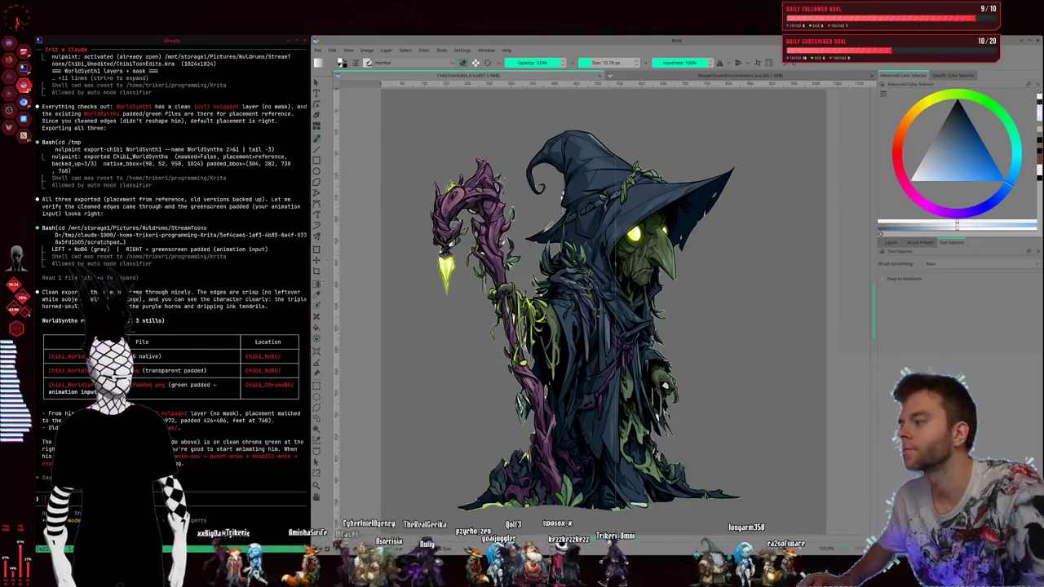
{"action": "left_click", "coordinate": [196, 499]}
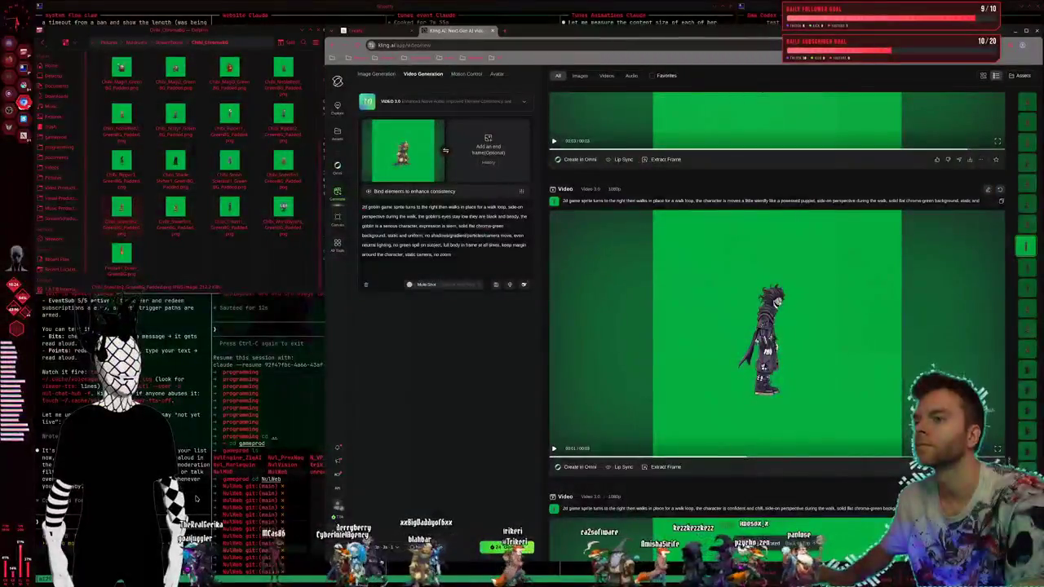
Step: Find the goblin walk-loop clip in the results and open Extract Frame on it
{"action": "scroll", "coordinate": [629, 463], "scroll_direction": "down", "scroll_amount": 5}
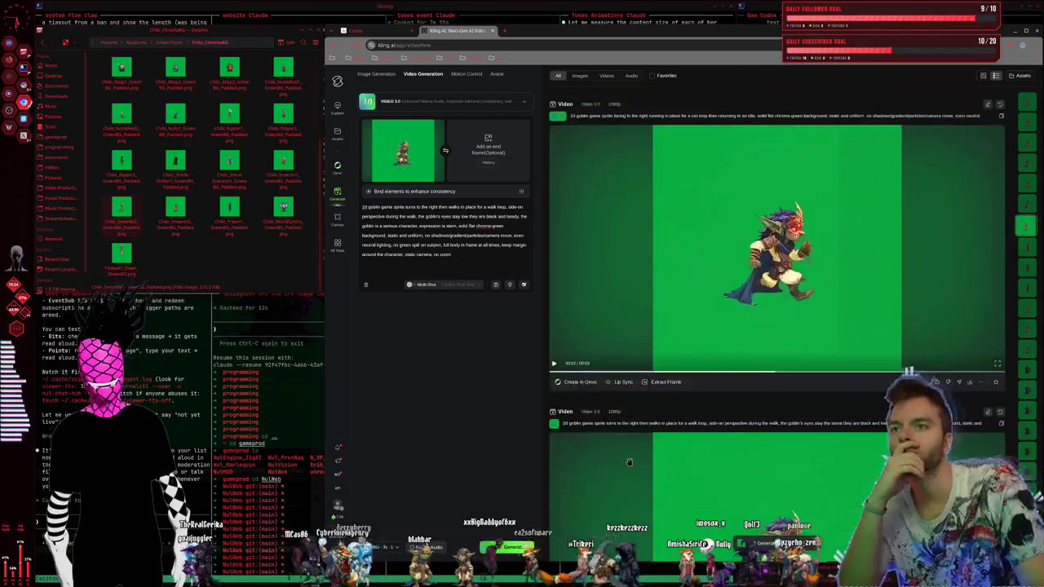
{"action": "scroll", "coordinate": [629, 462], "scroll_direction": "up", "scroll_amount": 3}
{"action": "scroll", "coordinate": [636, 445], "scroll_direction": "up", "scroll_amount": 3}
{"action": "scroll", "coordinate": [639, 438], "scroll_direction": "down", "scroll_amount": 3}
{"action": "scroll", "coordinate": [645, 432], "scroll_direction": "up", "scroll_amount": 1}
{"action": "scroll", "coordinate": [650, 424], "scroll_direction": "up", "scroll_amount": 2}
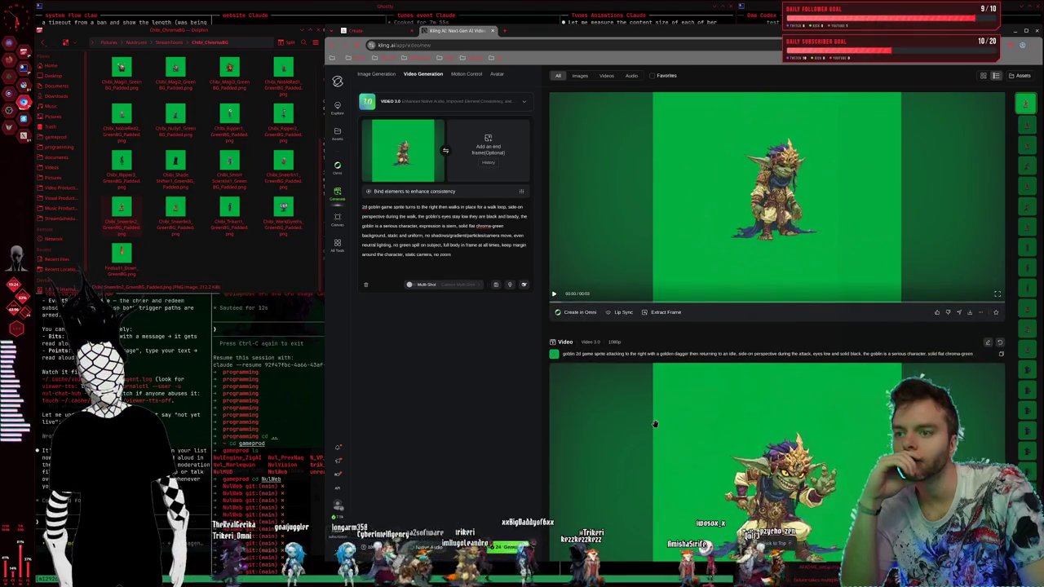
{"action": "scroll", "coordinate": [677, 375], "scroll_direction": "up", "scroll_amount": 2}
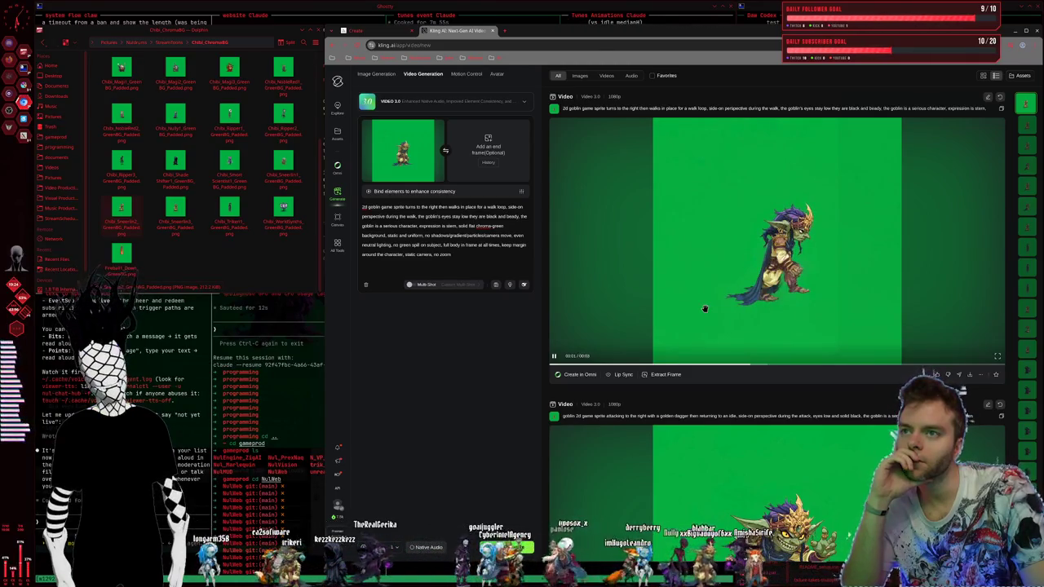
{"action": "scroll", "coordinate": [705, 310], "scroll_direction": "down", "scroll_amount": 3}
{"action": "scroll", "coordinate": [703, 314], "scroll_direction": "down", "scroll_amount": 3}
{"action": "scroll", "coordinate": [702, 319], "scroll_direction": "down", "scroll_amount": 3}
{"action": "scroll", "coordinate": [700, 321], "scroll_direction": "down", "scroll_amount": 3}
{"action": "scroll", "coordinate": [700, 319], "scroll_direction": "down", "scroll_amount": 3}
{"action": "scroll", "coordinate": [699, 319], "scroll_direction": "down", "scroll_amount": 3}
{"action": "scroll", "coordinate": [700, 319], "scroll_direction": "down", "scroll_amount": 2}
{"action": "scroll", "coordinate": [699, 319], "scroll_direction": "down", "scroll_amount": 3}
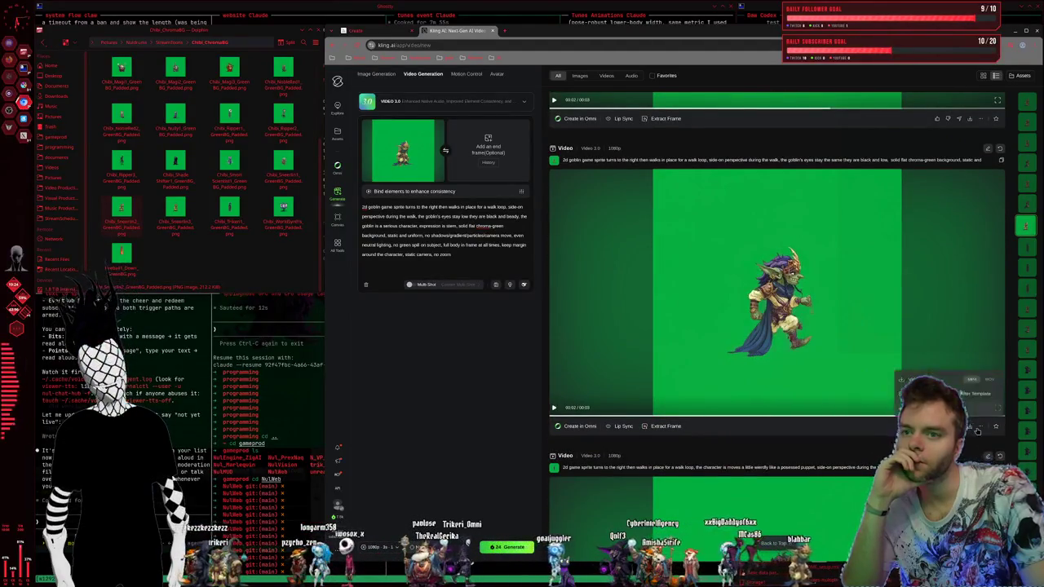
{"action": "left_click", "coordinate": [649, 429]}
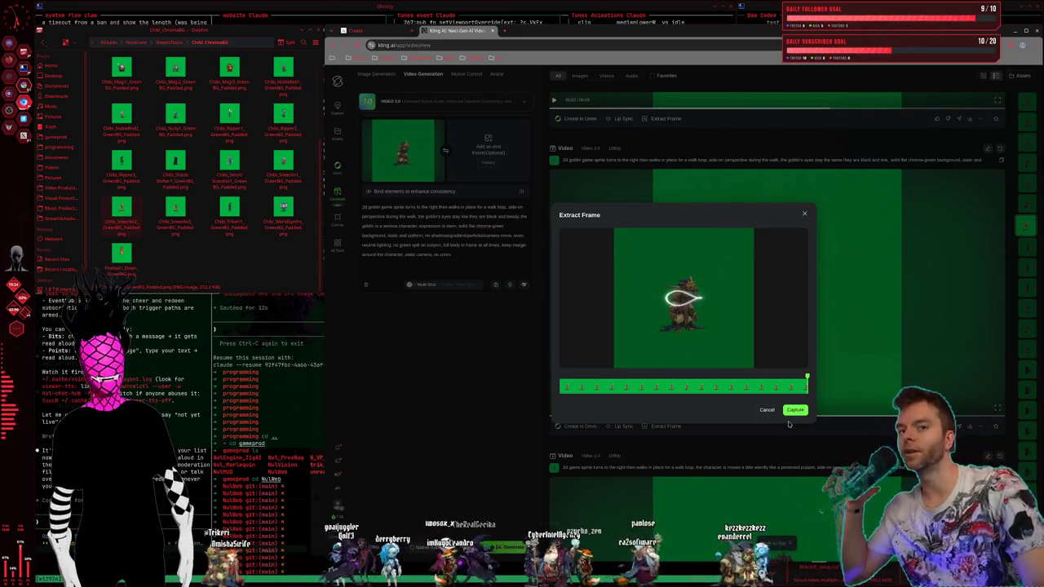
Step: Close the Extract Frame dialog, check the Midjourney Create page, then return to the Ghostty terminal workspace
{"action": "left_click", "coordinate": [805, 214]}
{"action": "scroll", "coordinate": [870, 249], "scroll_direction": "down", "scroll_amount": 5}
{"action": "scroll", "coordinate": [816, 310], "scroll_direction": "down", "scroll_amount": 5}
{"action": "scroll", "coordinate": [770, 367], "scroll_direction": "down", "scroll_amount": 3}
{"action": "scroll", "coordinate": [770, 367], "scroll_direction": "up", "scroll_amount": 1}
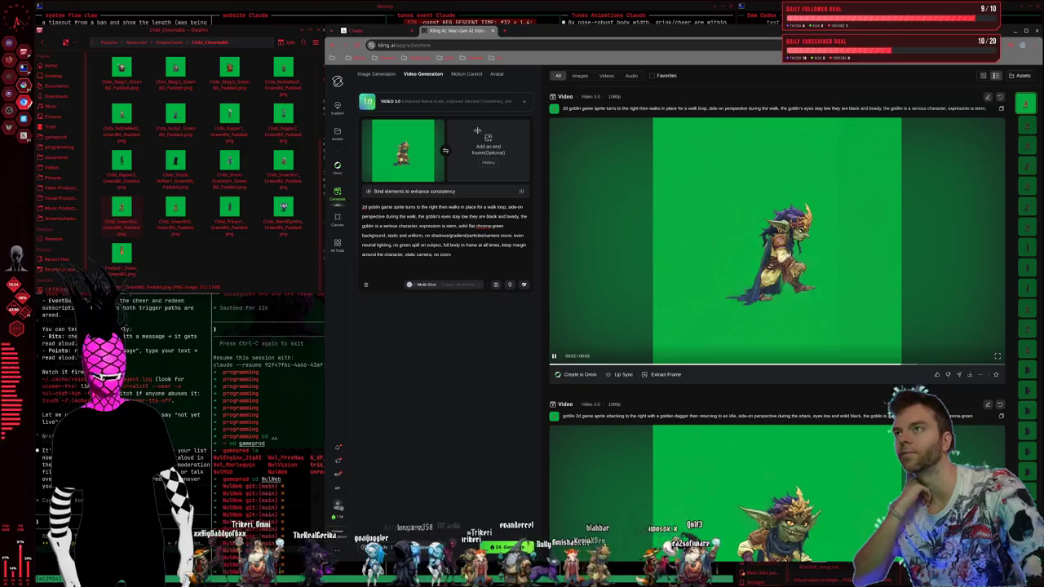
{"action": "left_click", "coordinate": [364, 32]}
{"action": "mouse_move", "coordinate": [788, 263]}
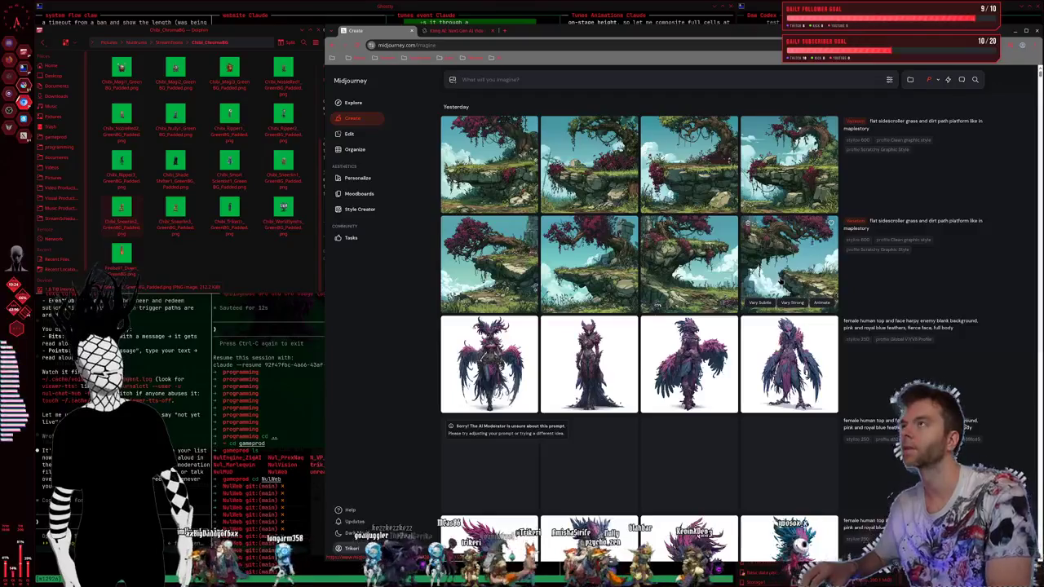
{"action": "key", "text": "super+2"}
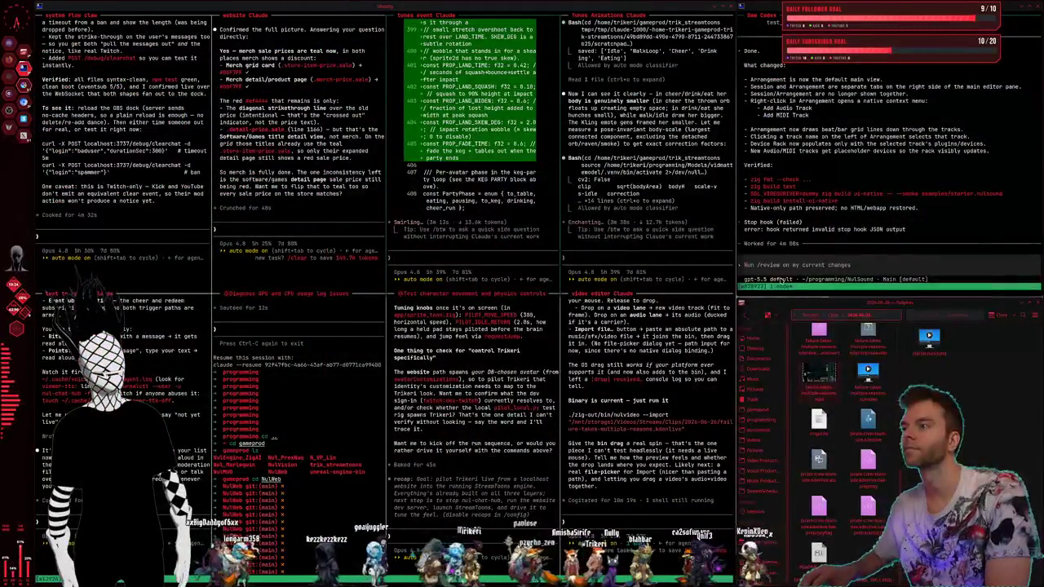
Step: Switch to the Krita workspace showing the Magi2.kra wizard sprite
{"action": "key", "text": "super+3"}
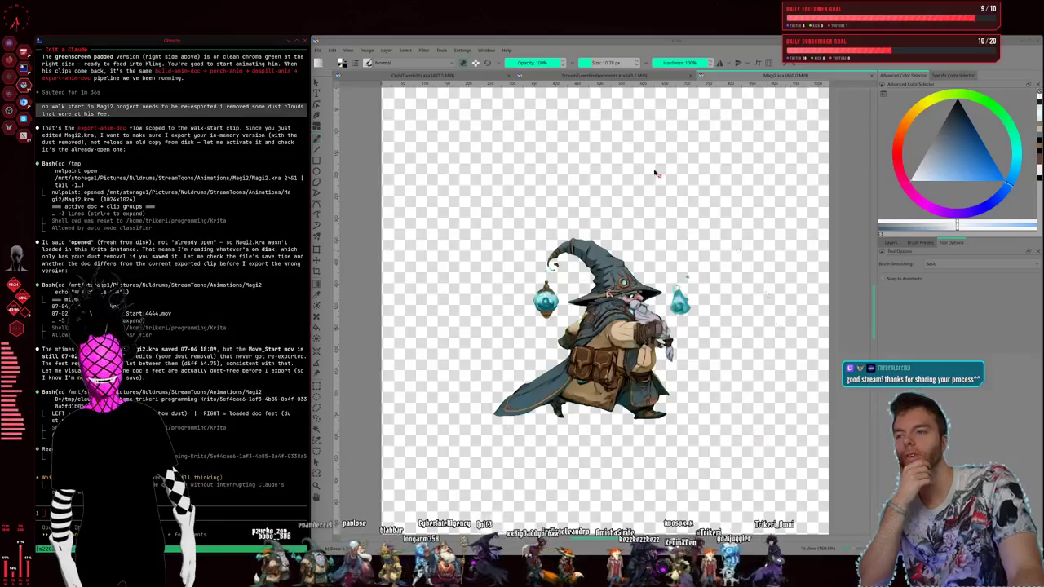
Step: Hide the Krita window with the wizard sprite to reveal the Ghostty terminals
{"action": "left_click", "coordinate": [541, 41]}
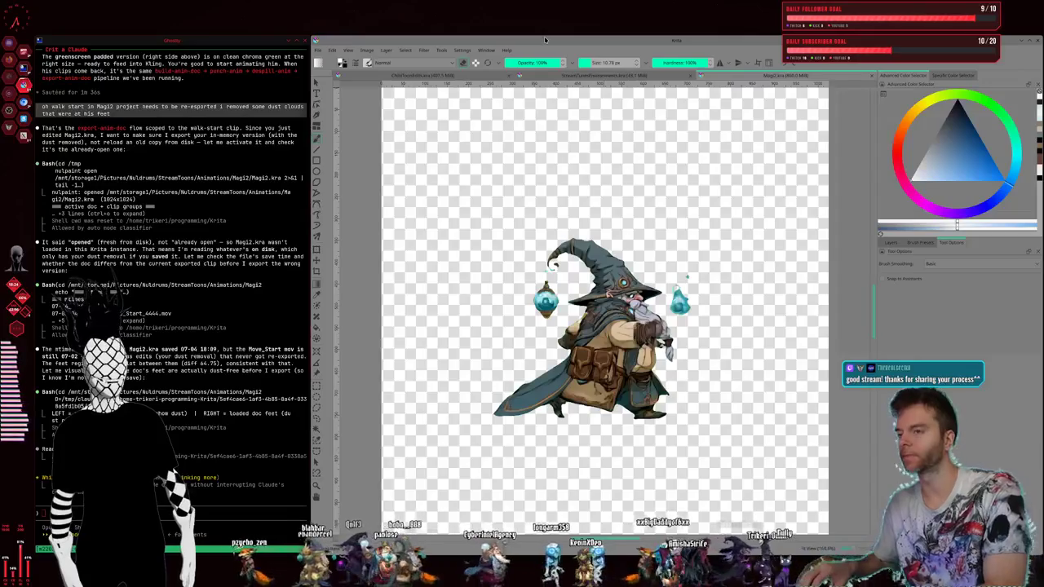
{"action": "key", "text": "super+1"}
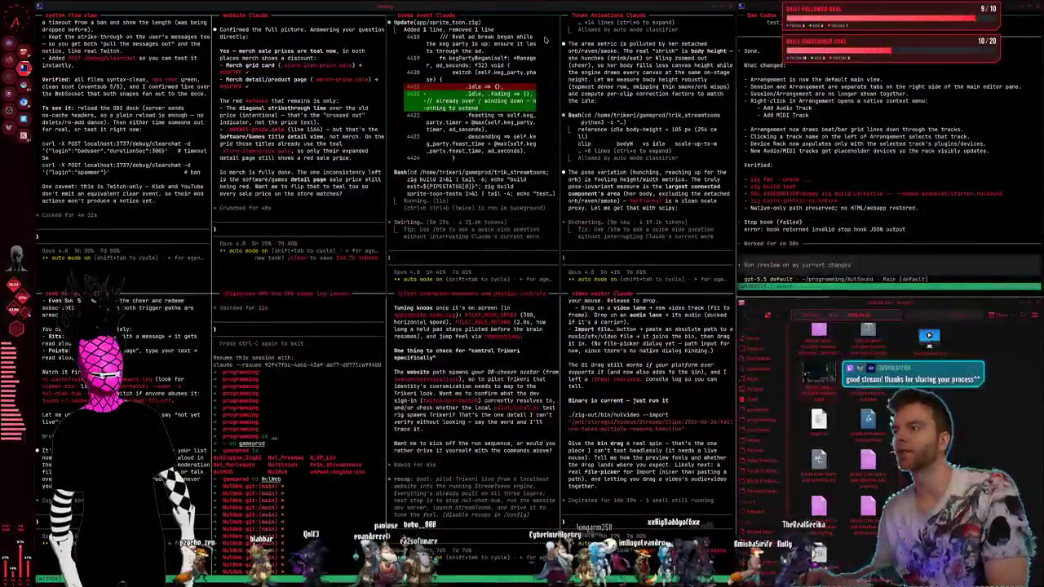
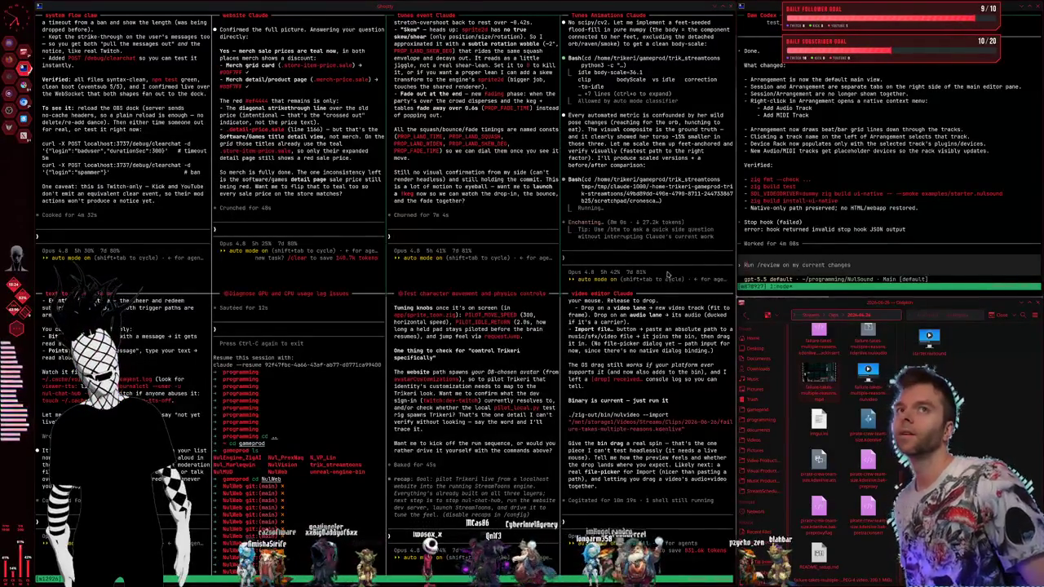
Step: Tell the rightmost agent to keep going on whatever LV2 / CLAP / VST3 support still needs
{"action": "left_click", "coordinate": [781, 261]}
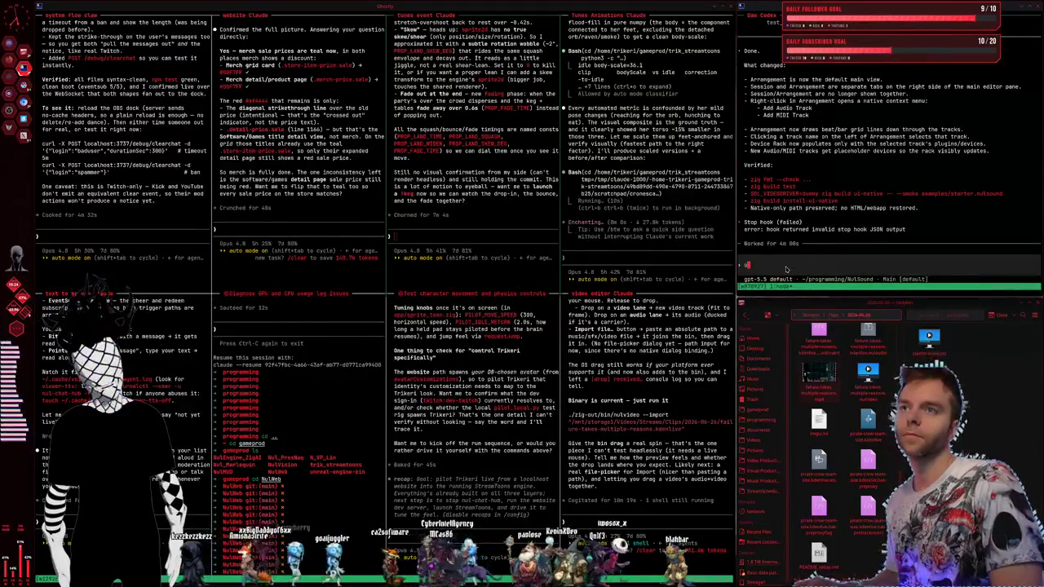
{"action": "type", "text": "ok keep going on anyt"}
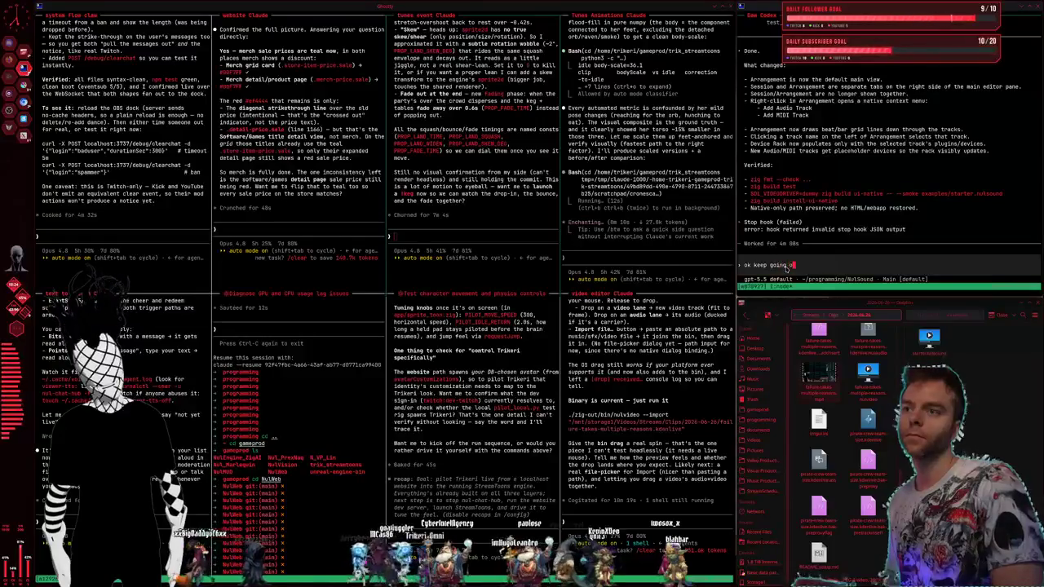
{"action": "type", "text": "hing that ne"}
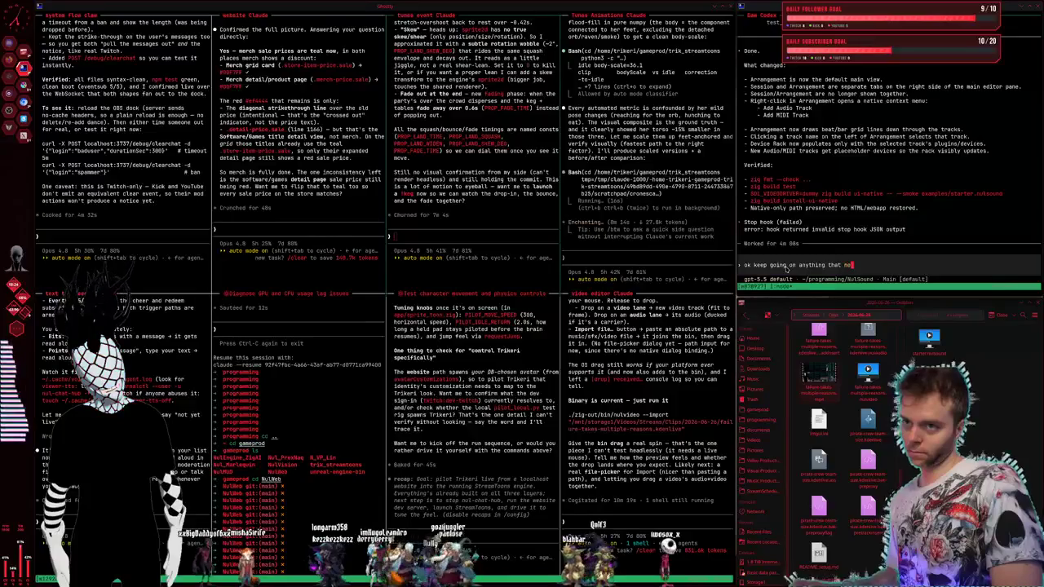
{"action": "type", "text": "eds to be done for lv2 / clap / vs"}
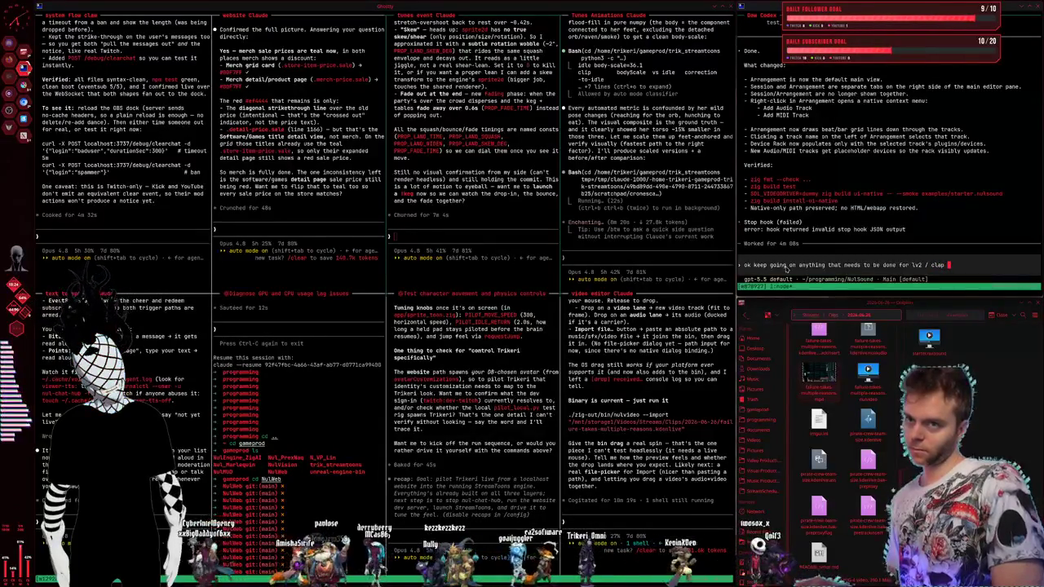
{"action": "type", "text": "t3 to m"}
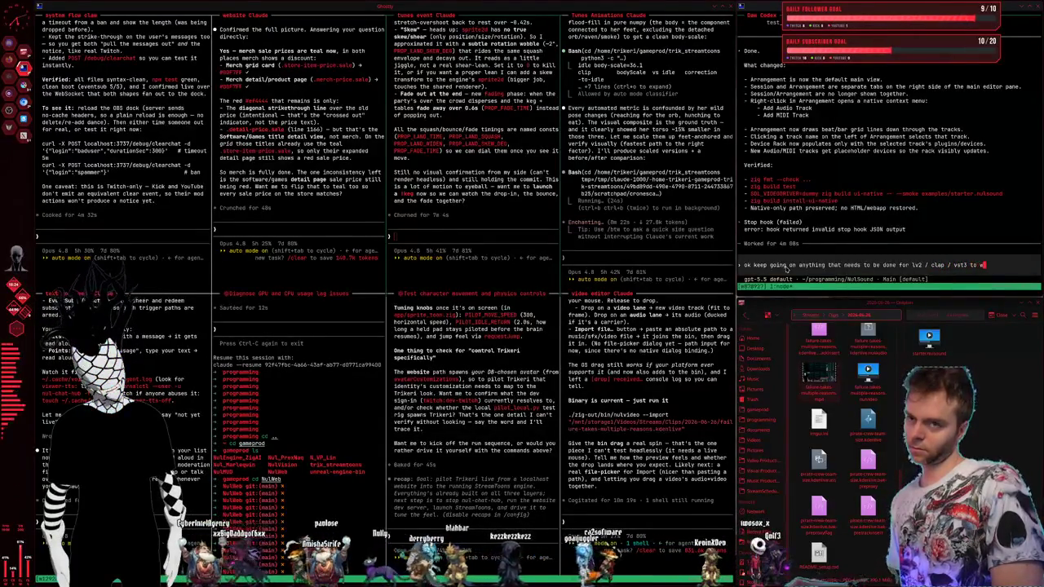
{"action": "key", "text": "Return"}
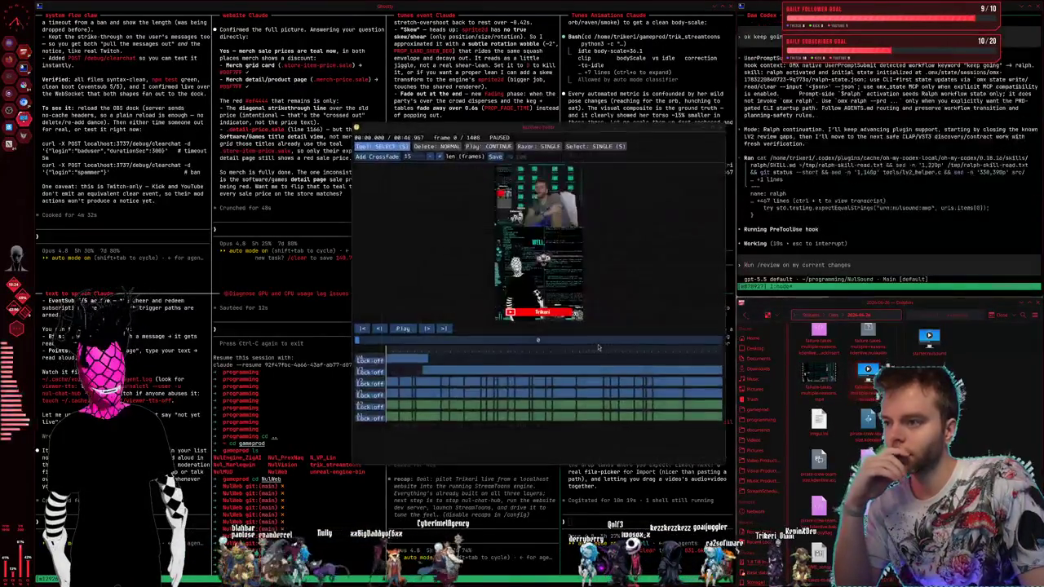
Step: Place NuVideo Editor beside Dolphin and drop failure-takes-multiple-reasons.mp4 onto its timeline
{"action": "left_click_drag", "start_coordinate": [545, 128], "coordinate": [435, 109]}
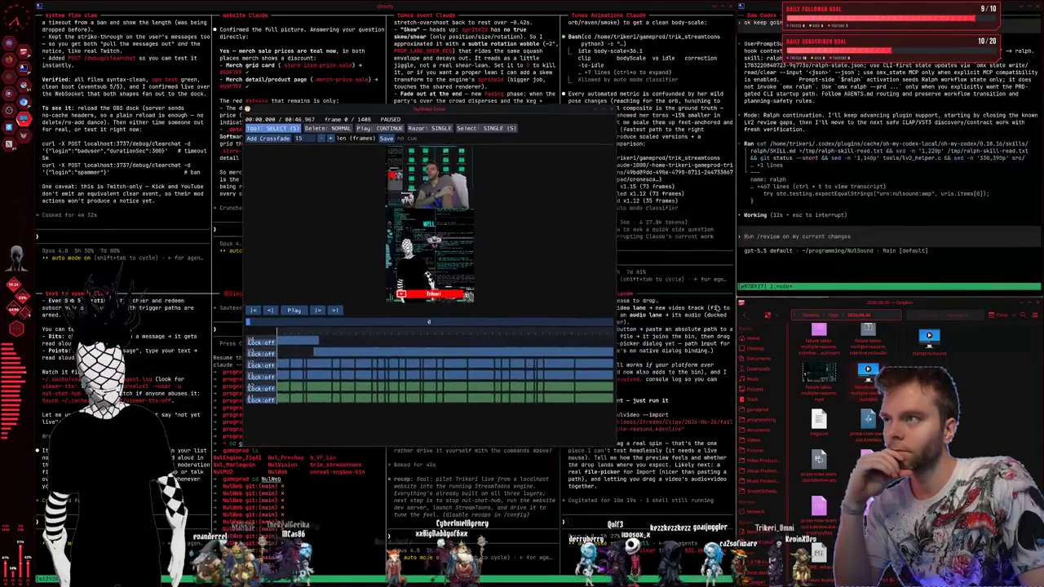
{"action": "left_click_drag", "start_coordinate": [813, 392], "coordinate": [748, 373]}
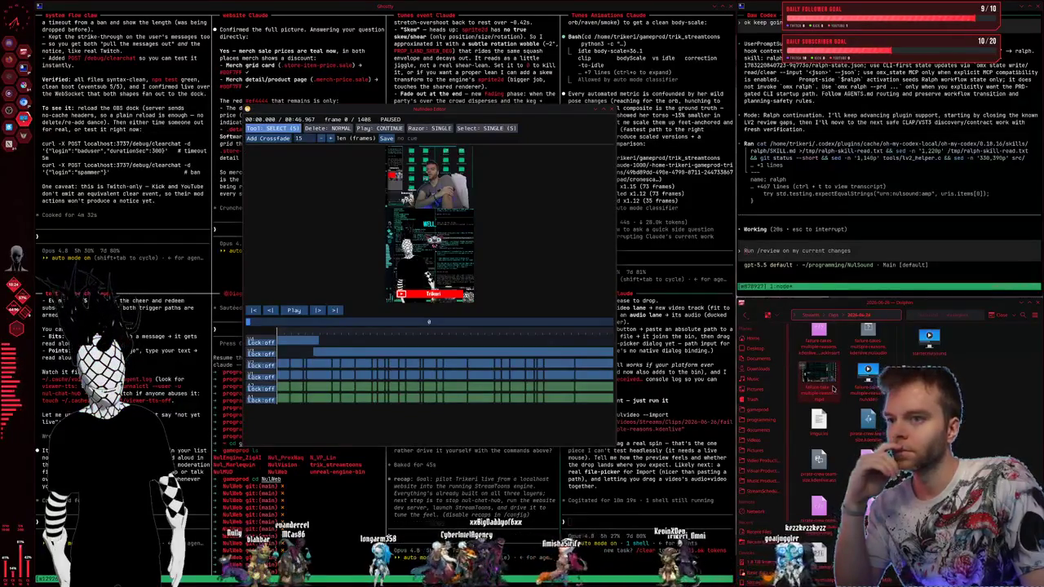
{"action": "left_click", "coordinate": [812, 377]}
{"action": "left_click_drag", "start_coordinate": [805, 375], "coordinate": [794, 378]}
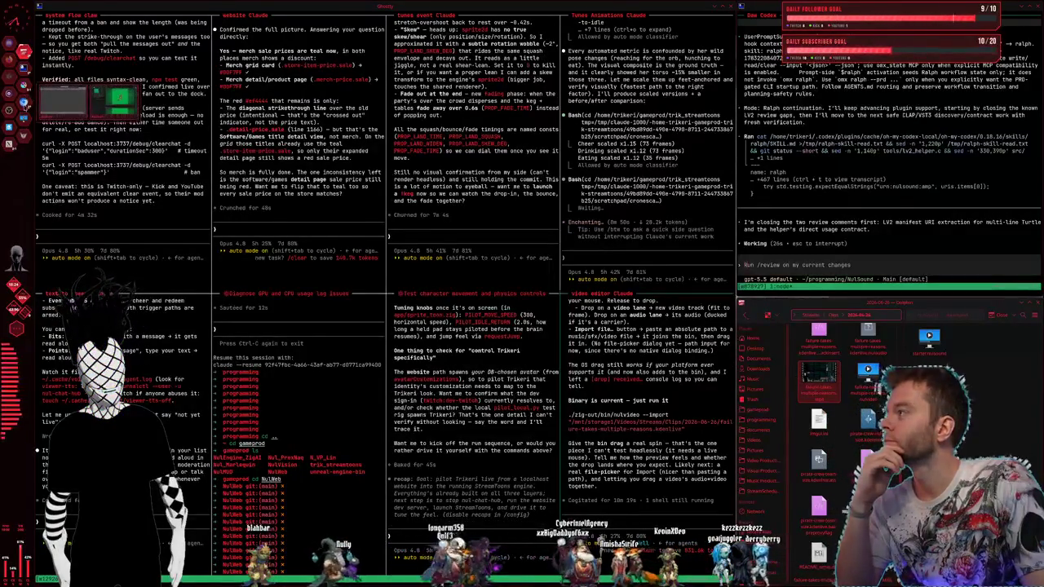
{"action": "mouse_move", "coordinate": [515, 112]}
{"action": "left_mouse_down"}
{"action": "mouse_move", "coordinate": [693, 69]}
{"action": "mouse_move", "coordinate": [708, 83]}
{"action": "left_mouse_up"}
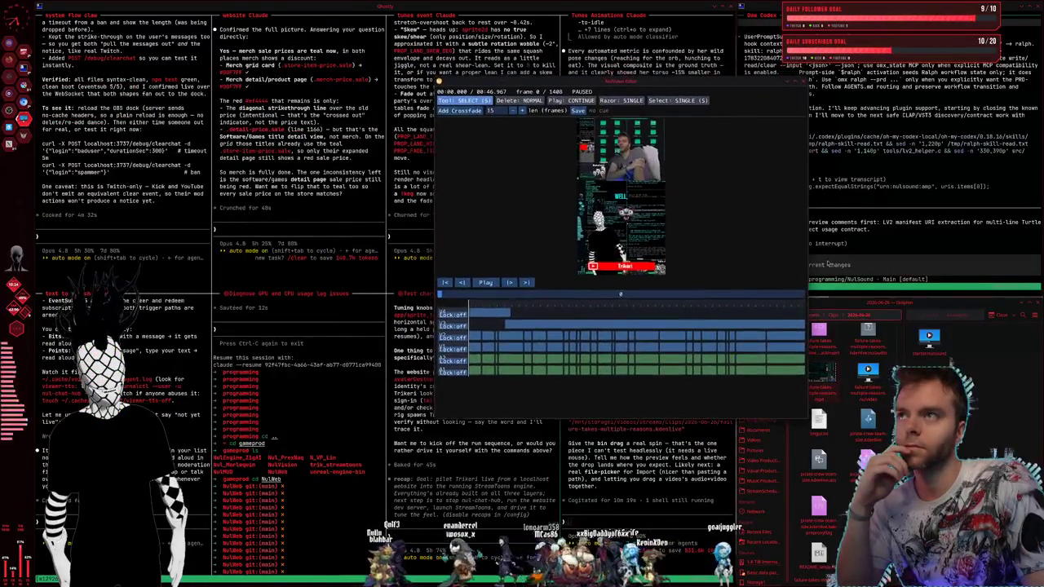
{"action": "left_click_drag", "start_coordinate": [821, 386], "coordinate": [690, 319]}
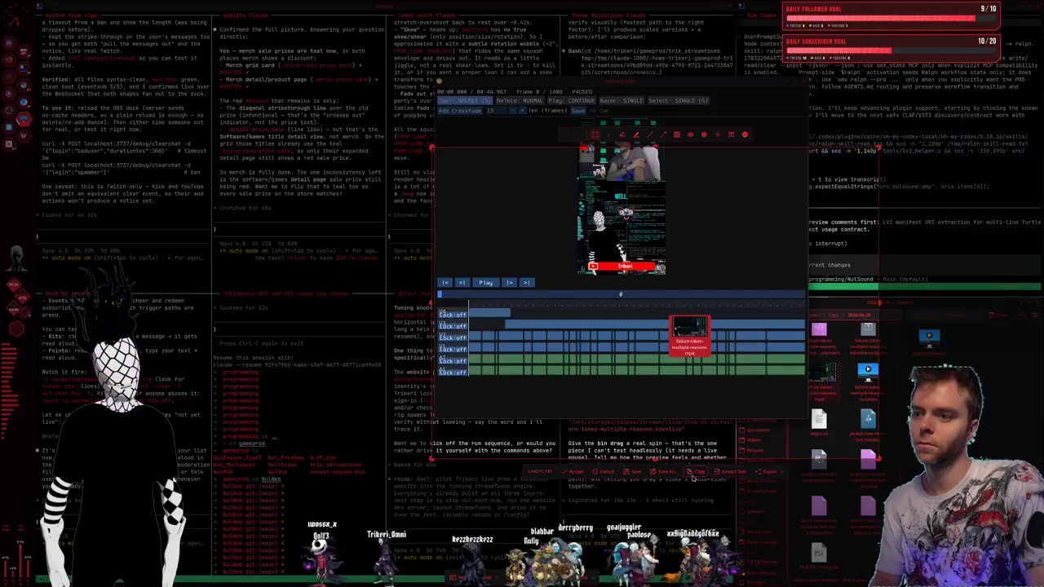
Step: Paste the drop screenshot and report no hover preview, asking for a scrollbar past the clips
{"action": "left_click", "coordinate": [693, 475]}
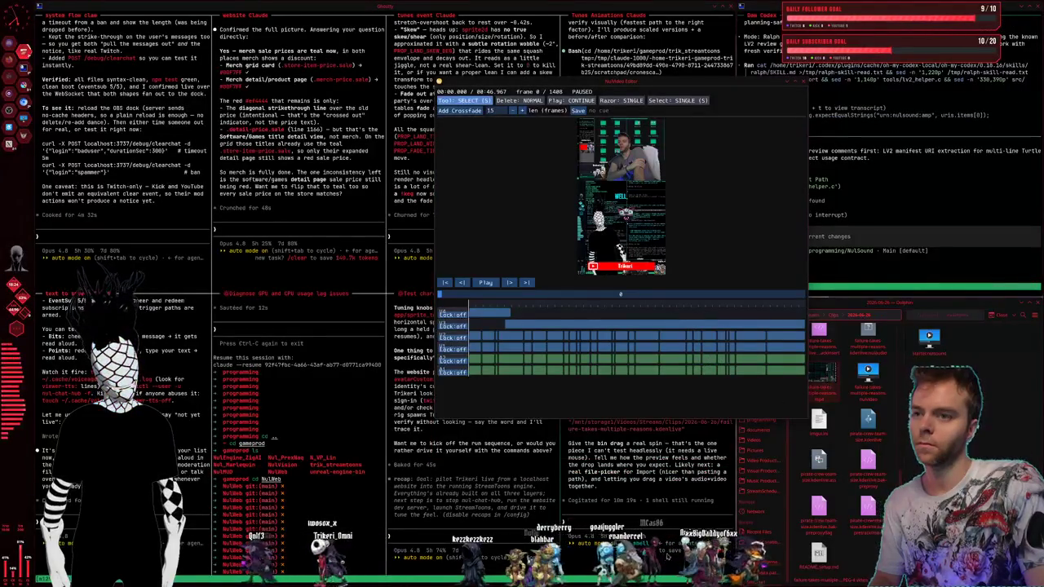
{"action": "key", "text": "ctrl+v"}
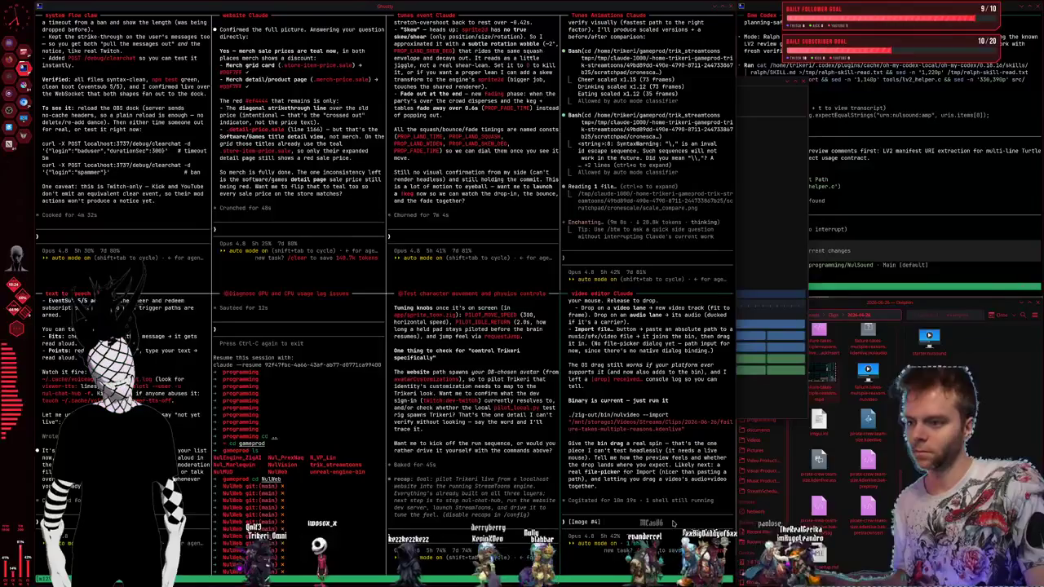
{"action": "type", "text": "there no"}
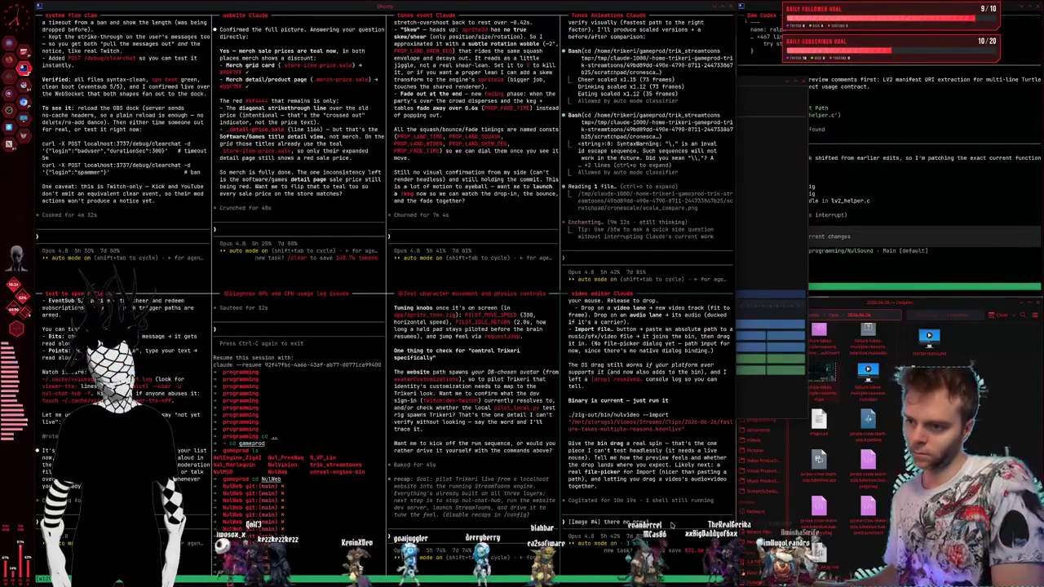
{"action": "type", "text": " preview showing"}
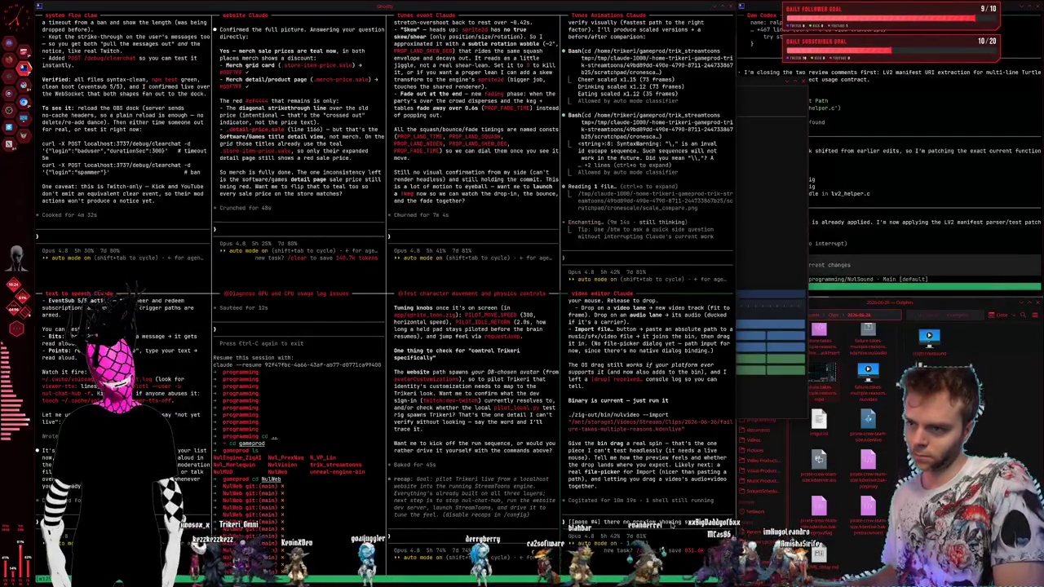
{"action": "type", "text": " still as i hover over"}
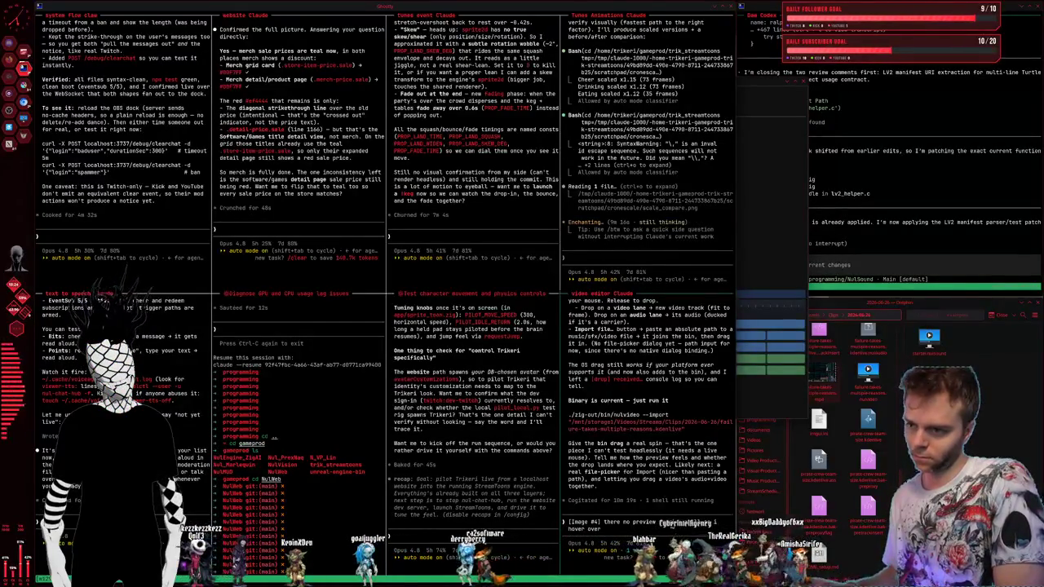
{"action": "type", "text": " but i do see a green au buble"}
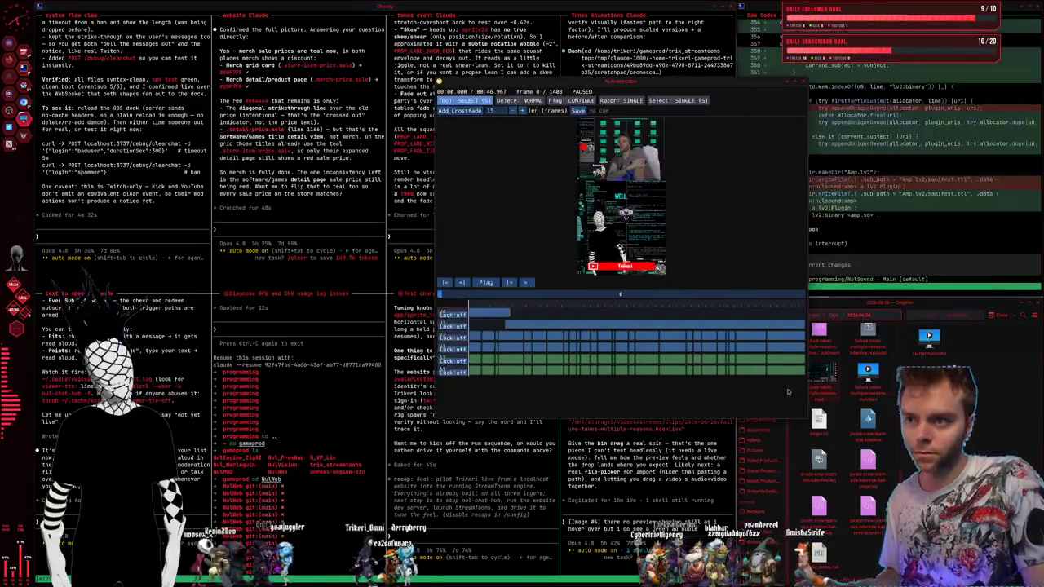
{"action": "left_click_drag", "start_coordinate": [868, 372], "coordinate": [690, 317]}
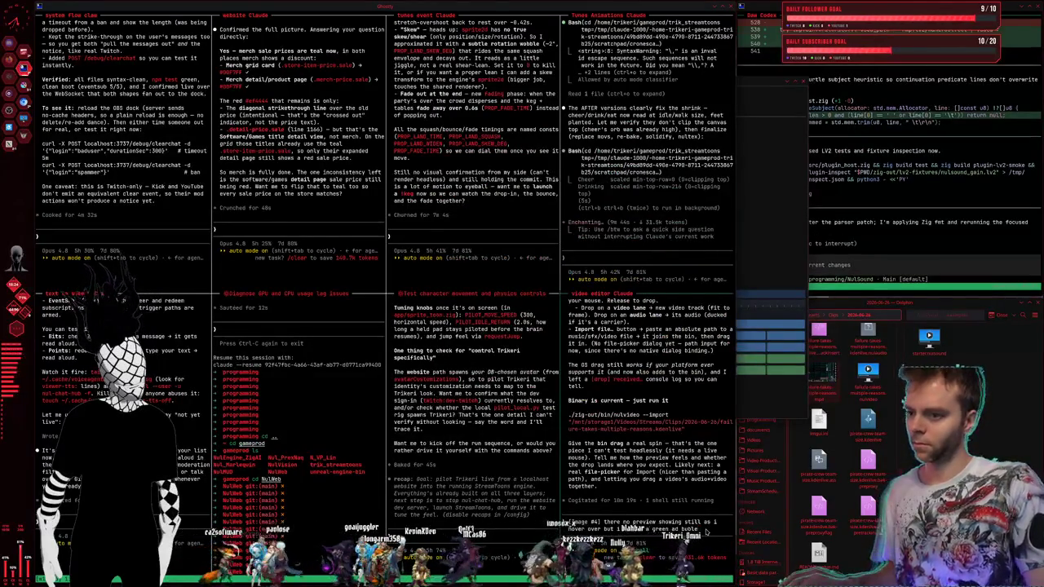
{"action": "type", "text": ", add a scrollbar for the timeline and let me scro"}
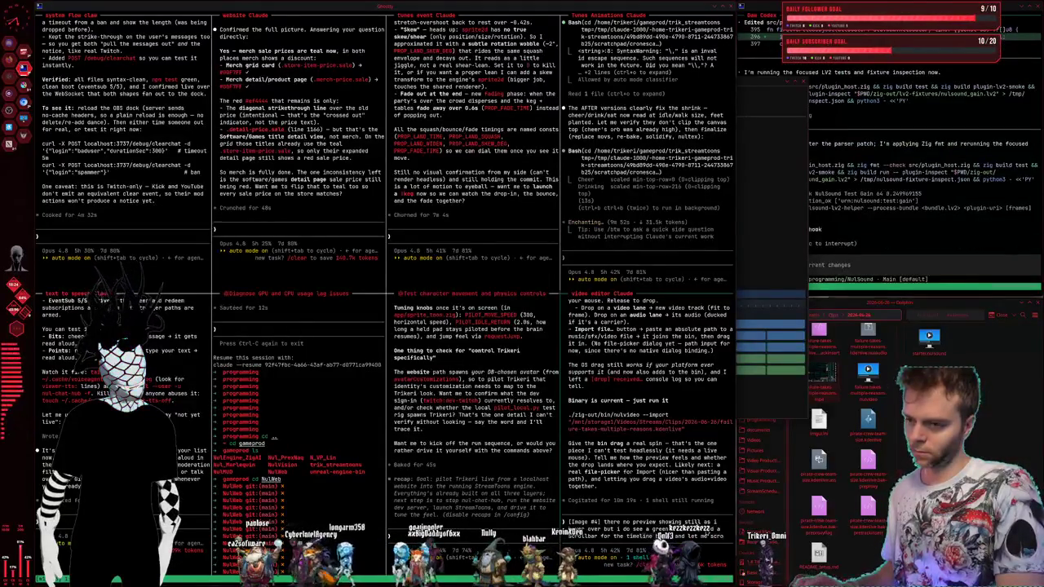
{"action": "type", "text": "ll past th"}
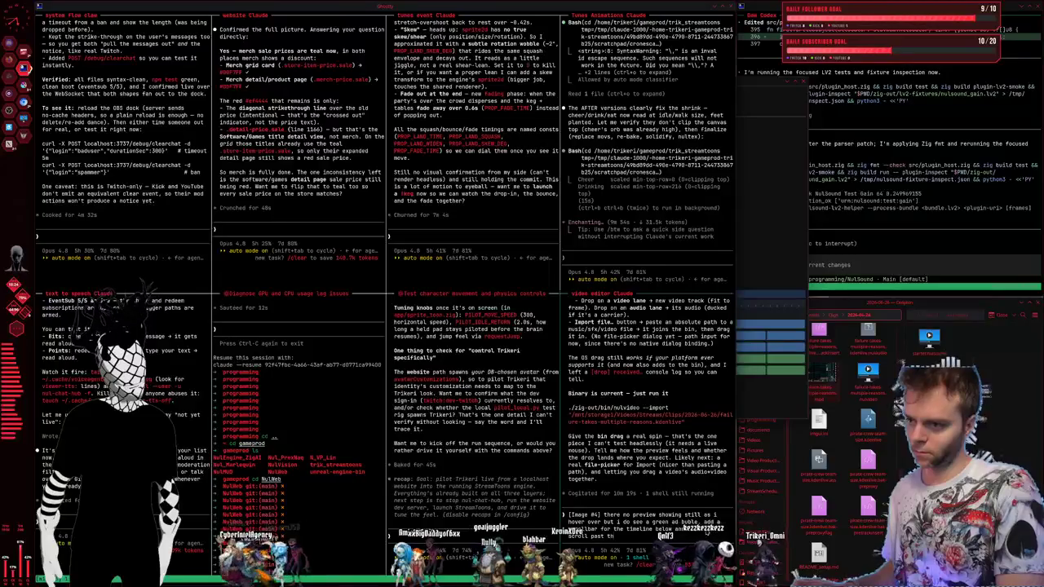
{"action": "type", "text": "e area of where the clips ar"}
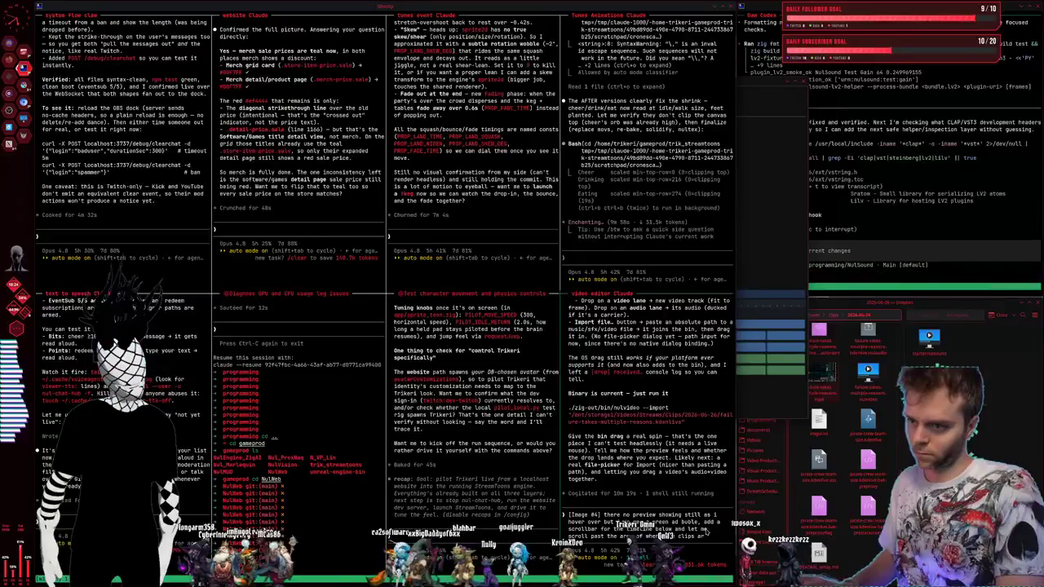
{"action": "type", "text": "e again"}
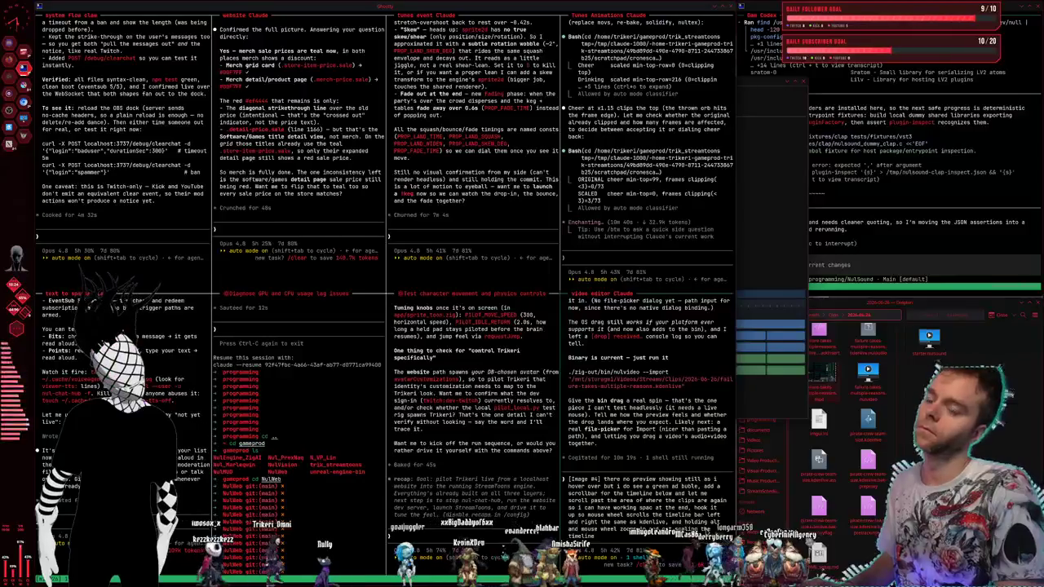
Step: Send the preview and scrollbar request, then close the NuVideo Editor window
{"action": "key", "text": "Return"}
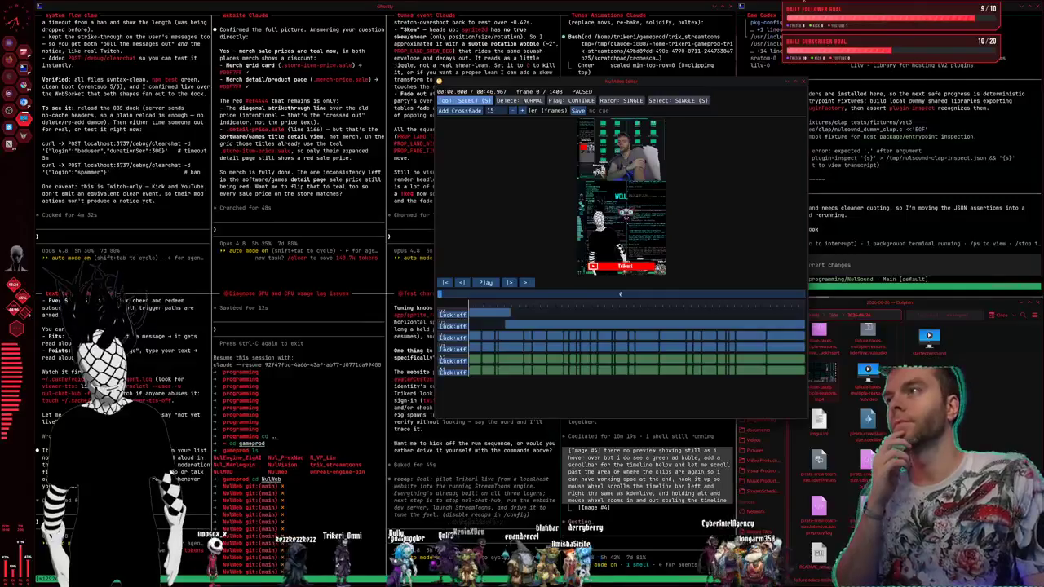
{"action": "left_click_drag", "start_coordinate": [659, 83], "coordinate": [681, 126]}
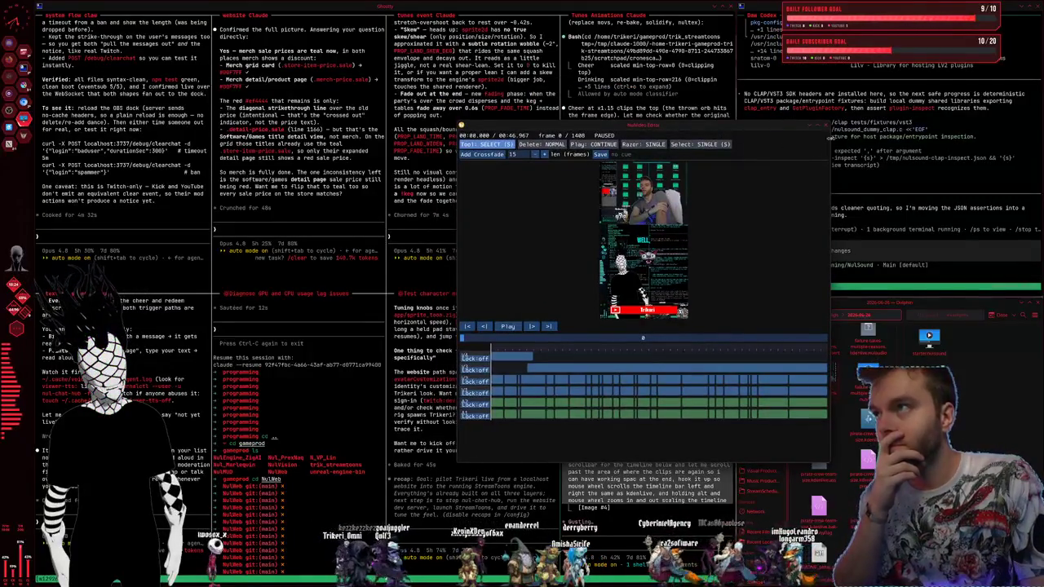
{"action": "left_click", "coordinate": [826, 125]}
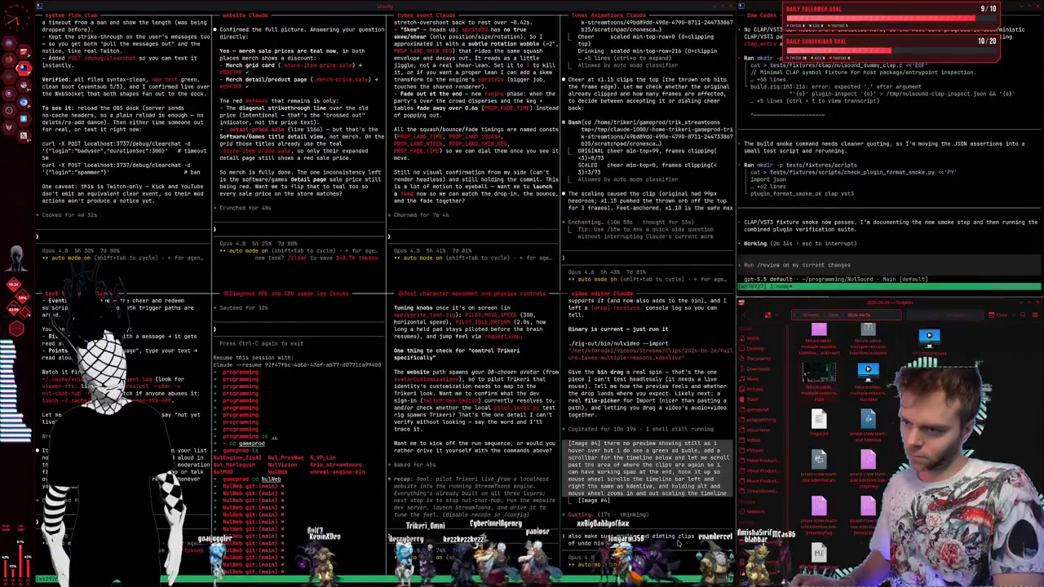
Step: Interrupt the video editor agent with the undo note and tell the tunes agent a recheck is coming
{"action": "key", "text": "Escape"}
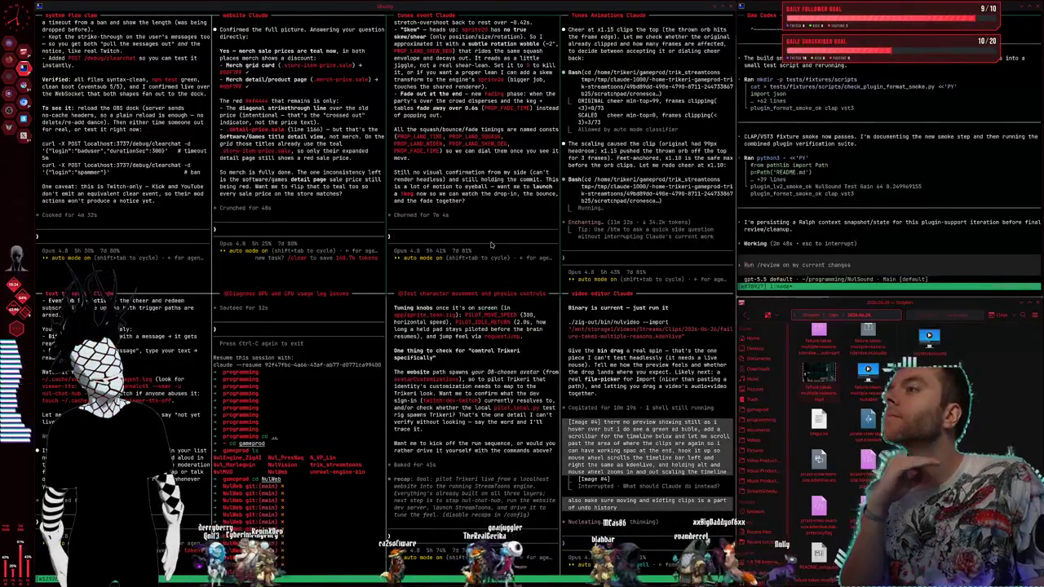
{"action": "type", "text": "oh i've"}
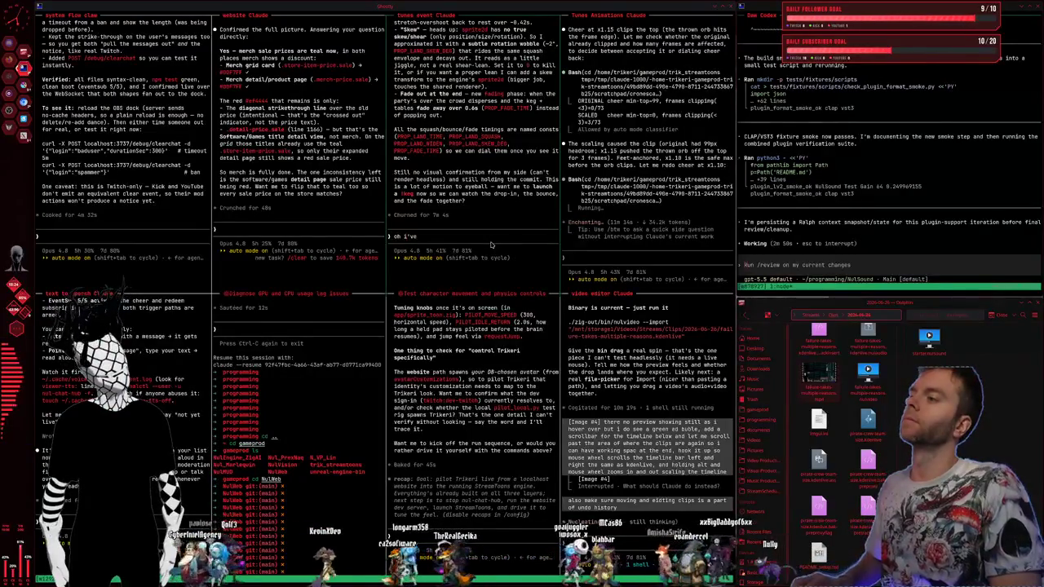
{"action": "type", "text": " been checking, im"}
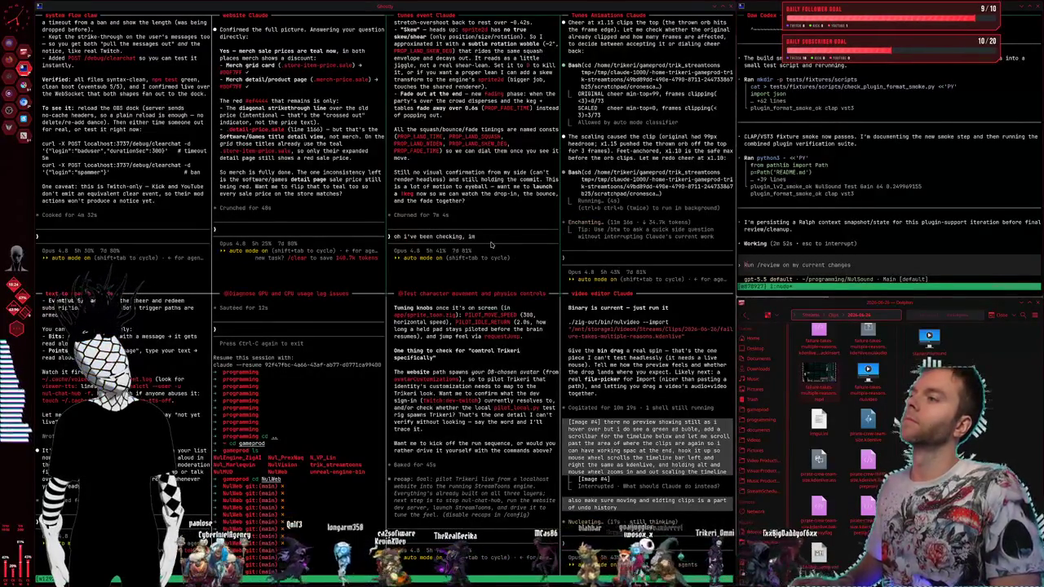
{"action": "type", "text": " going to check it a"}
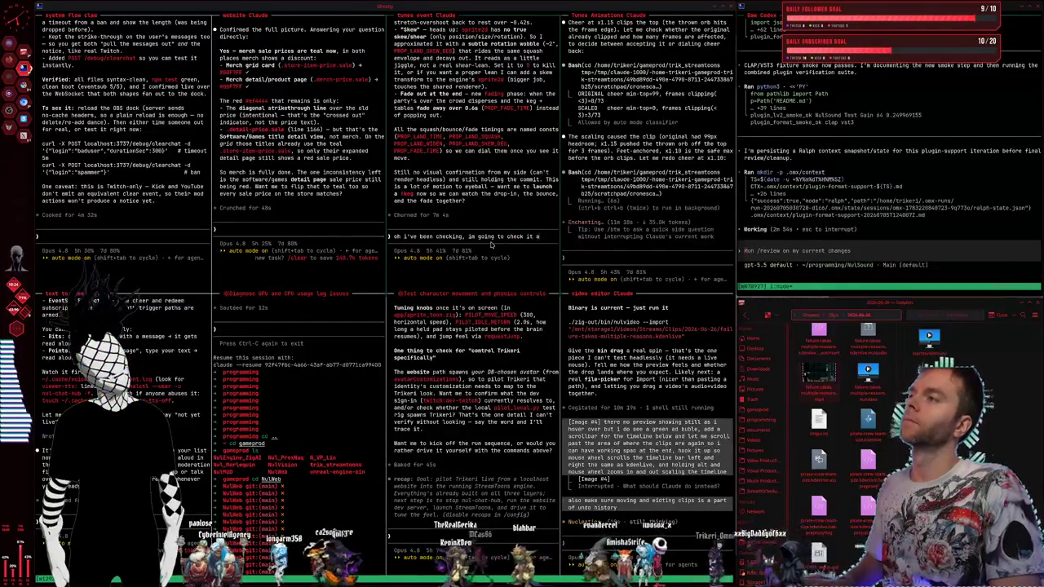
{"action": "type", "text": "gain right now"}
{"action": "key", "text": "Return"}
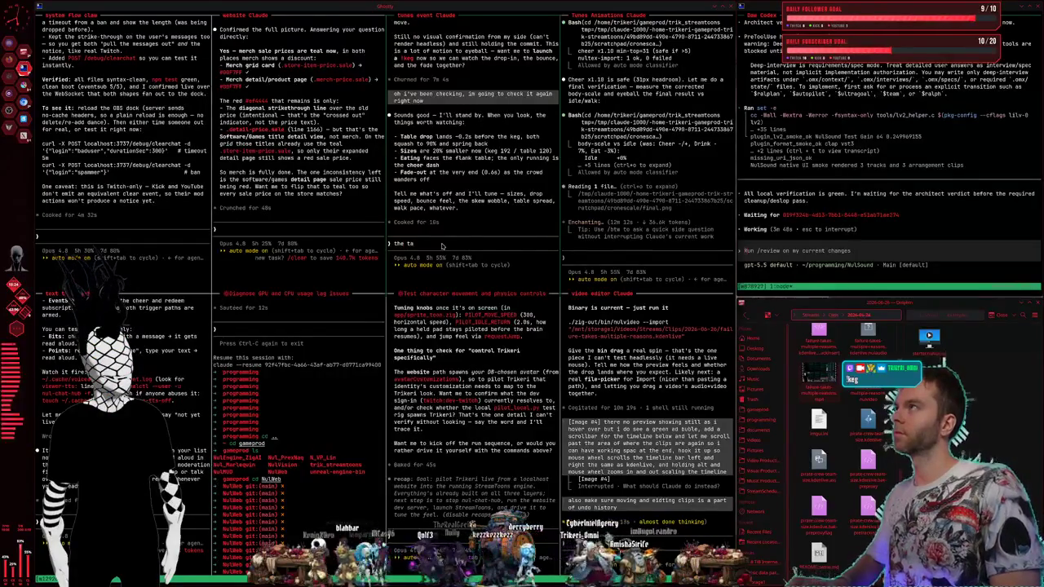
Step: Tell the tunes agent tables could be 10% smaller with keg height perfect, then switch to Claude Code
{"action": "type", "text": "s could be 10% smaller, keg"}
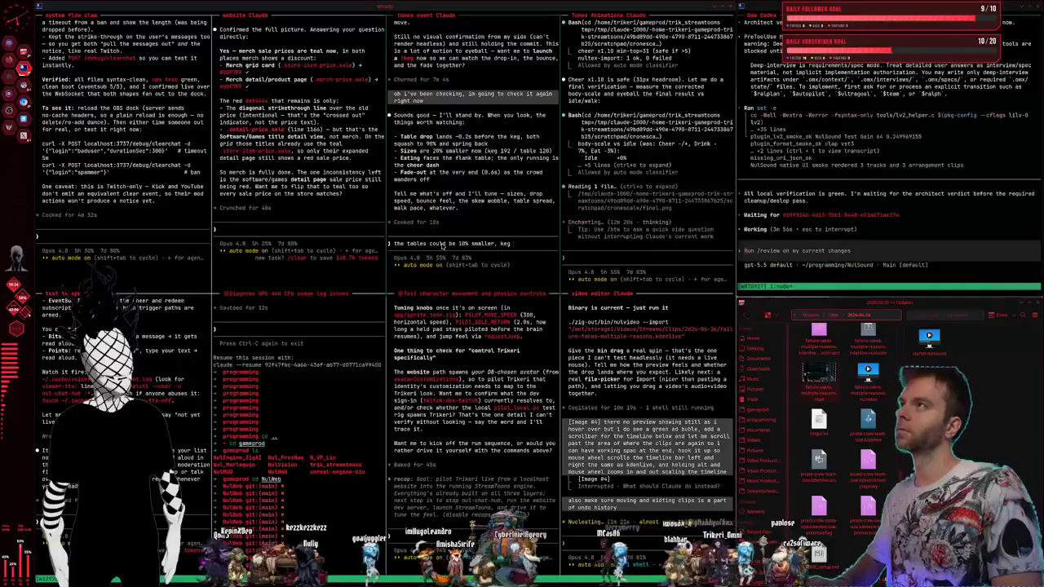
{"action": "type", "text": " height is perfec"}
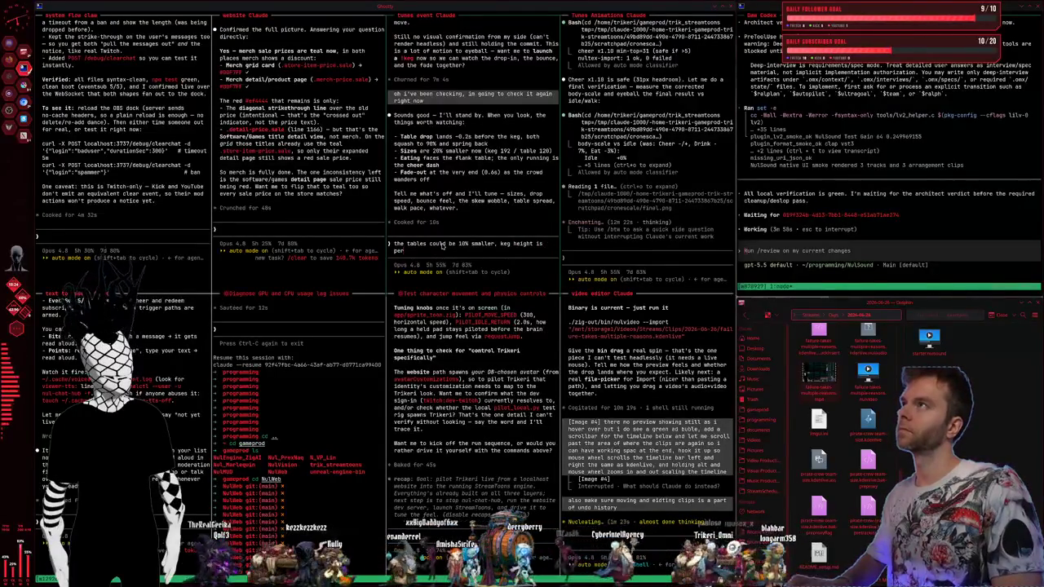
{"action": "type", "text": "t"}
{"action": "key", "text": "Return"}
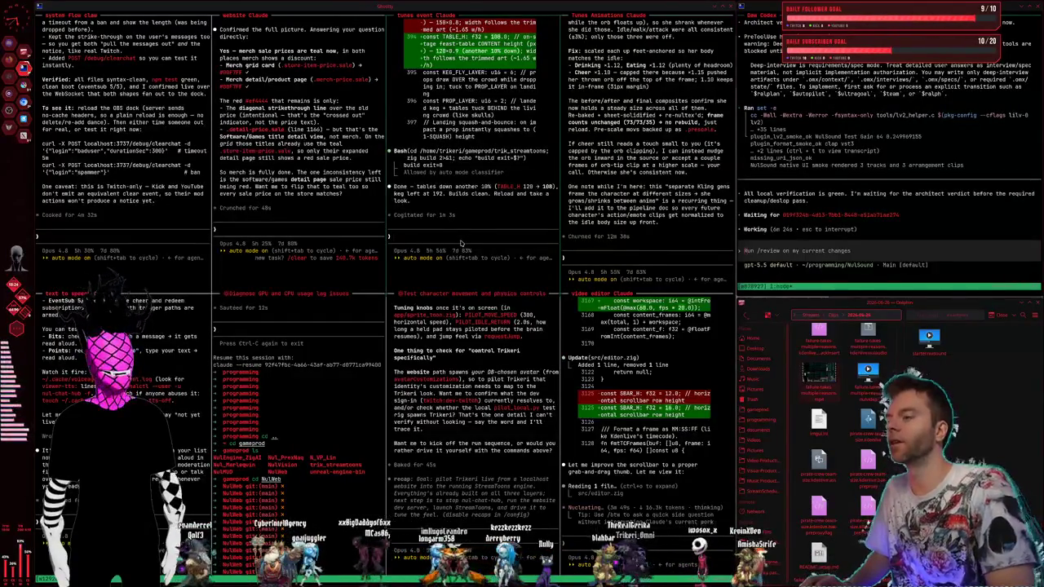
{"action": "key", "text": "alt+Tab"}
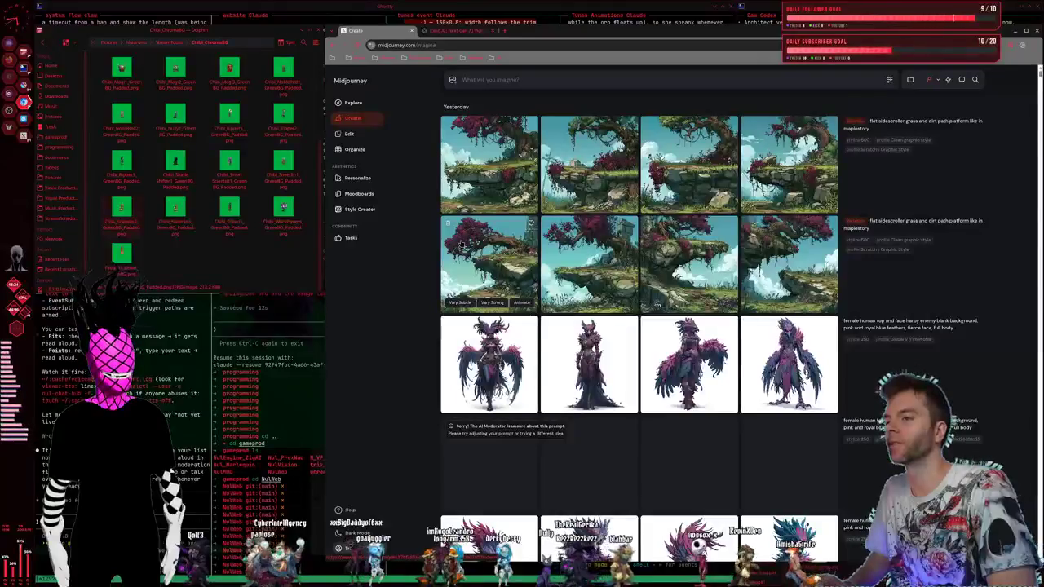
{"action": "key", "text": "alt+Tab"}
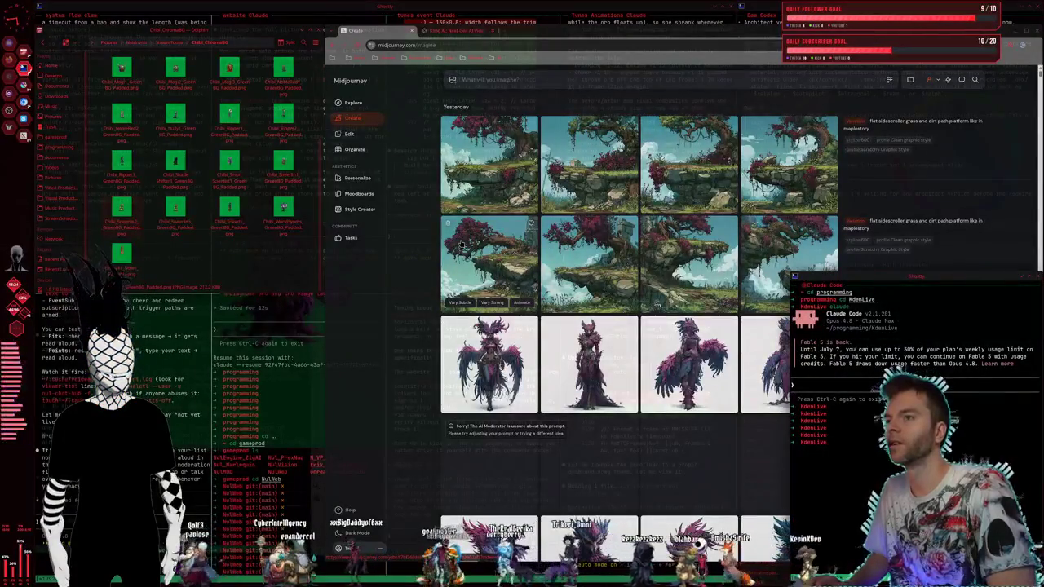